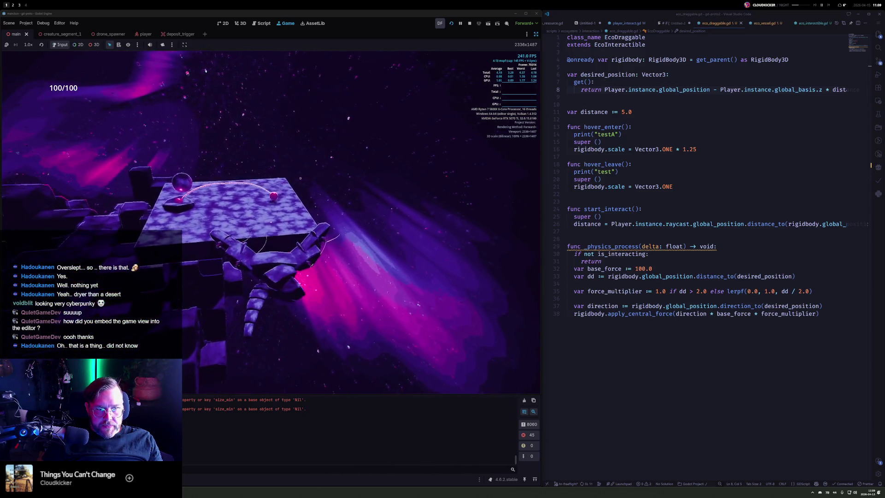
Step: Review the force lines in EcoDraggable's physics process, then close eco_draggable.gd
left_click(700, 272)
key("Down")
key("Down")
key("Down")
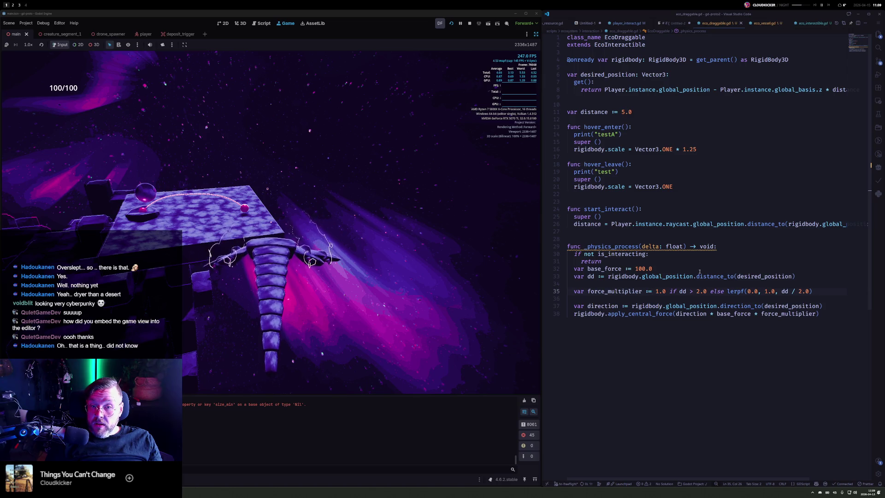
key("ctrl+w")
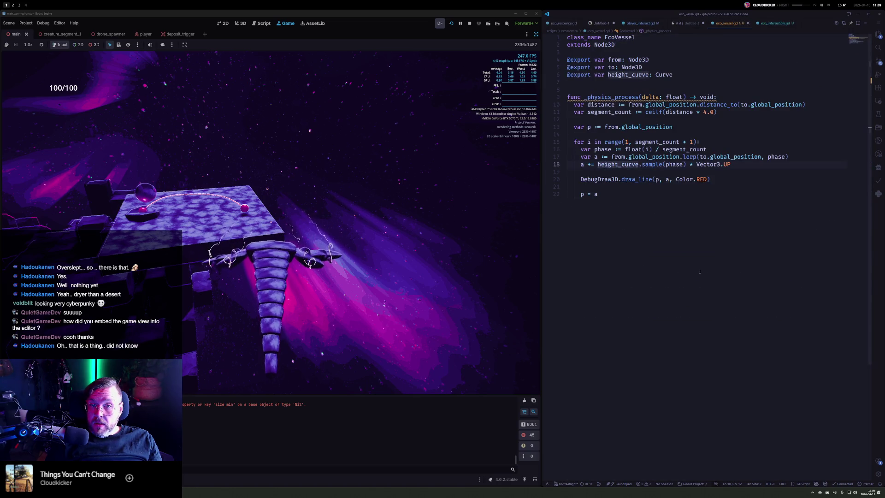
Step: Add 'a += sin(phase * 3) * Vector3.UP' below the height-curve line and save
key("ctrl+Return")
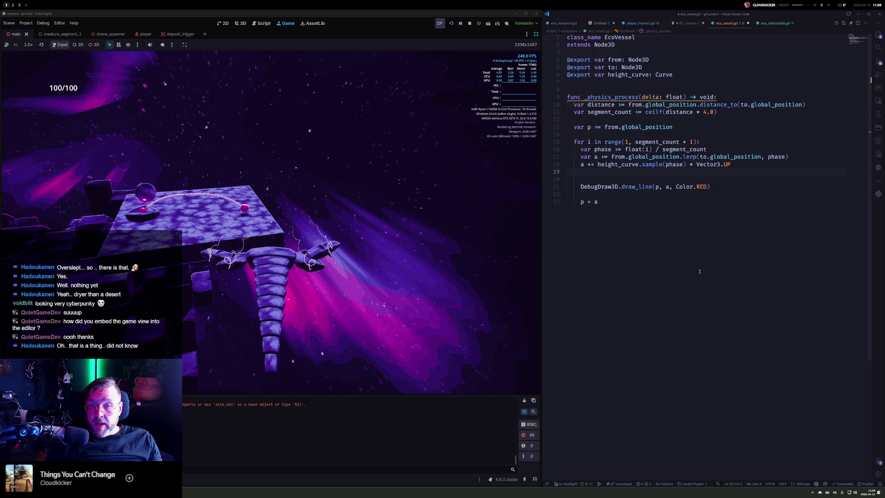
type("a += sin(")
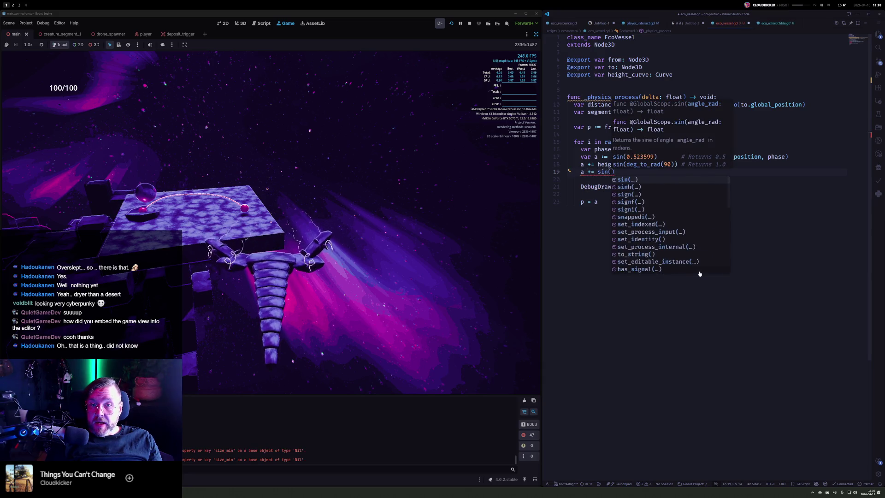
type("phase *")
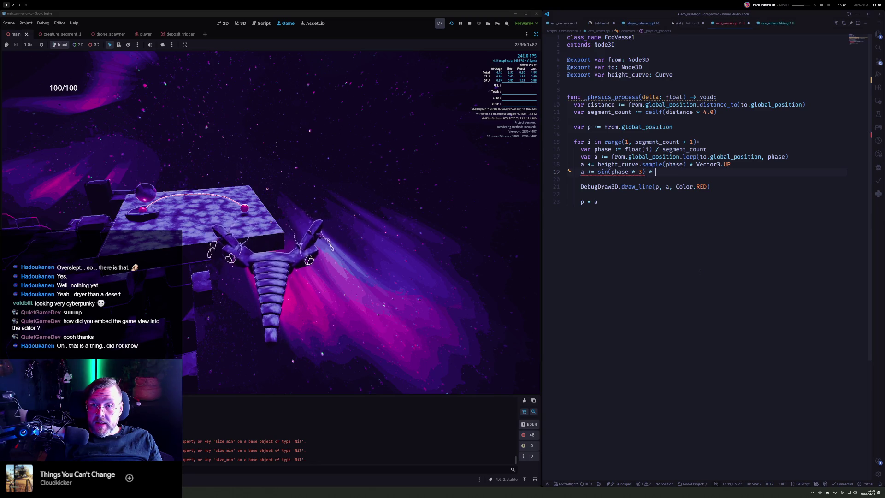
type("Vector3.UP")
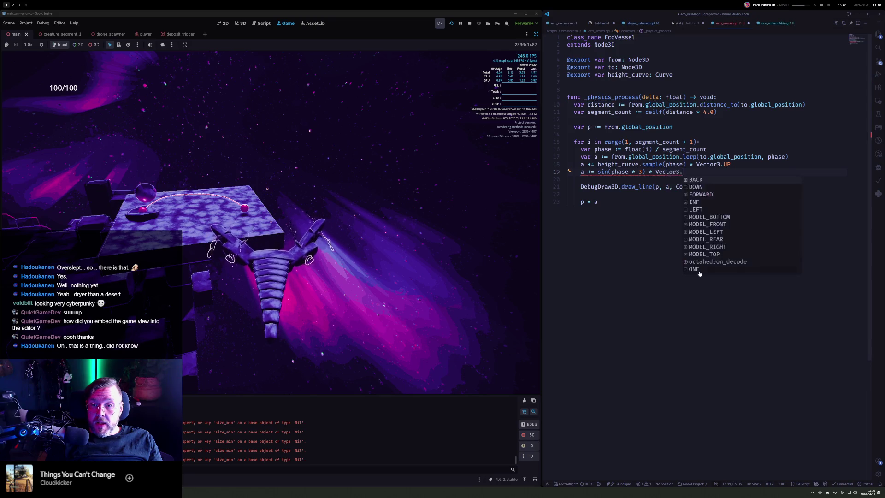
key("ctrl+s")
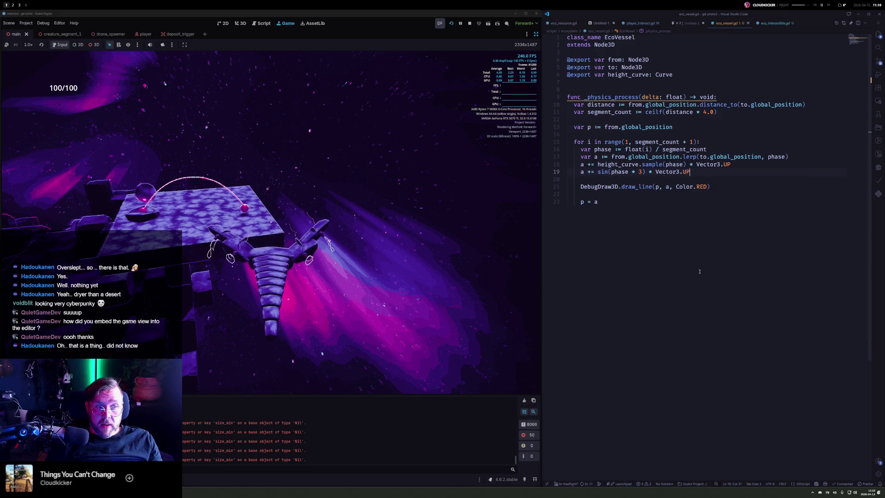
Step: Add time.now to the sine phase, making it sin(phase * 3 + time.now)
key("ctrl+Left")
key("ctrl+Left")
key("ctrl+Left")
type("+")
key("Up")
key("Up")
key("Up")
key("Up")
key("Down")
key("Down")
key("Down")
type("time")
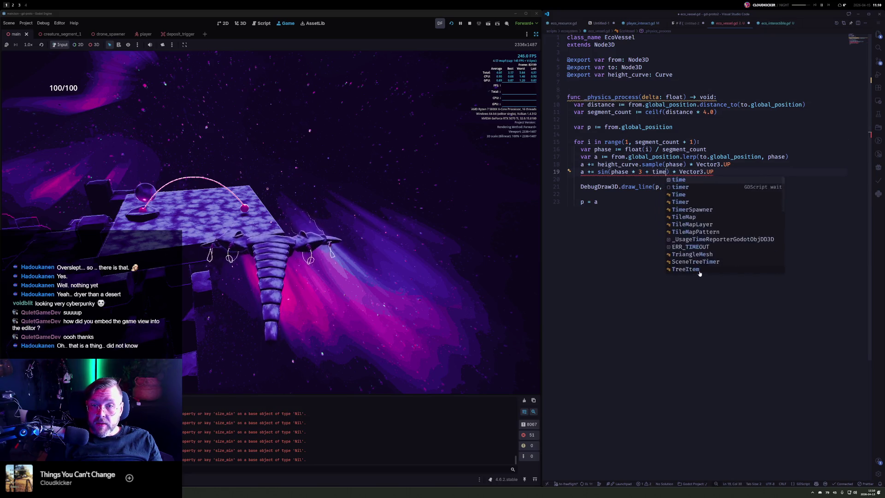
type(".now")
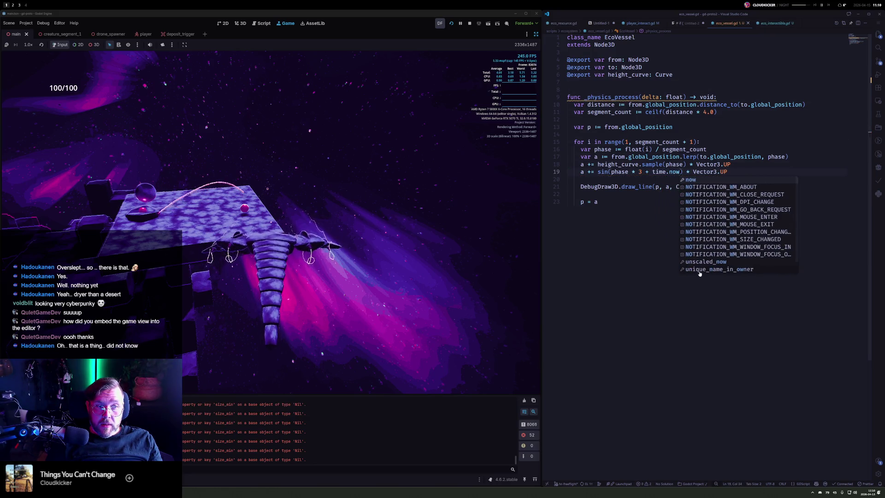
key("End")
type("*")
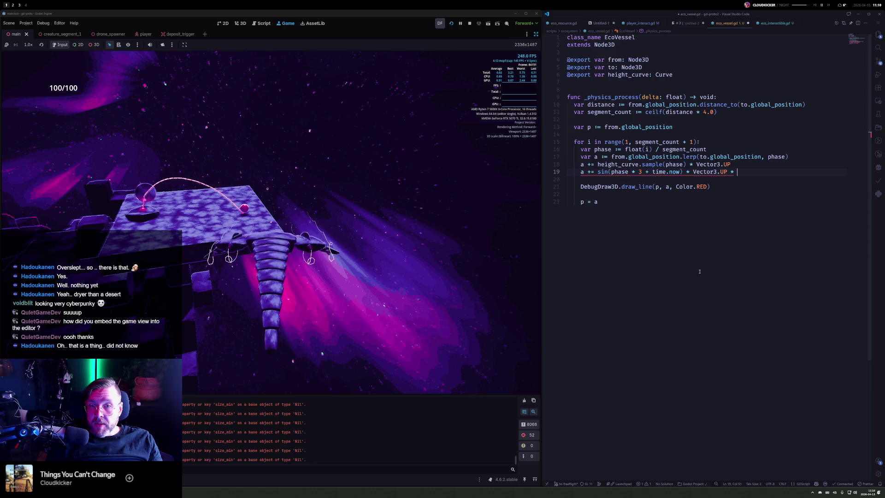
Step: Insert 'var hc := height_curve.sample(phase)' on a new line above the lerp
key("Up")
key("Up")
key("Down")
key("Left")
key("Left")
key("Left")
key("ctrl+Left")
key("ctrl+Left")
key("ctrl+Left")
key("Up")
key("ctrl+shift+Return")
type("var hc := height_curve.sample(phase)")
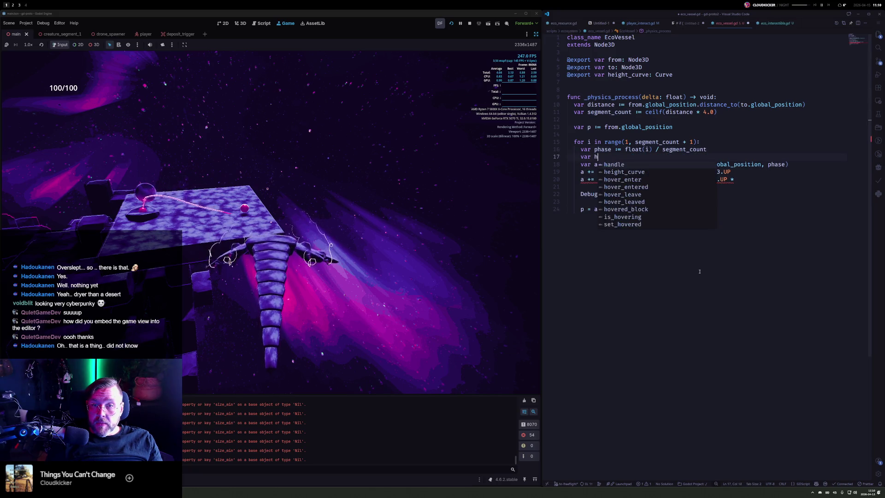
Step: Replace the height-curve sample call with hc and multiply the sine offset by hc
key("Down")
key("Down")
key("ctrl+Left")
key("ctrl+Left")
key("ctrl+Left")
key("ctrl+shift+Right")
key("ctrl+shift+Right")
key("ctrl+shift+Right")
type("hc")
key("Escape")
key("Down")
key("End")
type("hc")
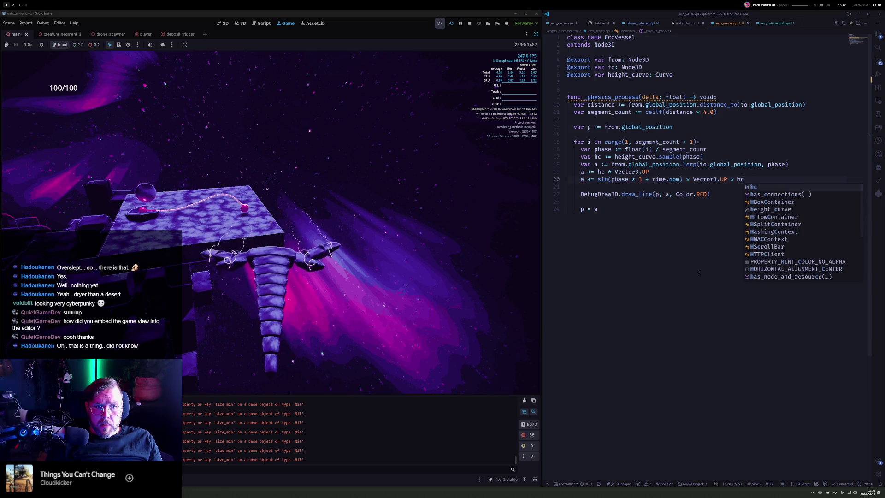
Step: Change the sine frequency from 3 to 10.0, add a 0.25 amplitude factor, and save
key("Escape")
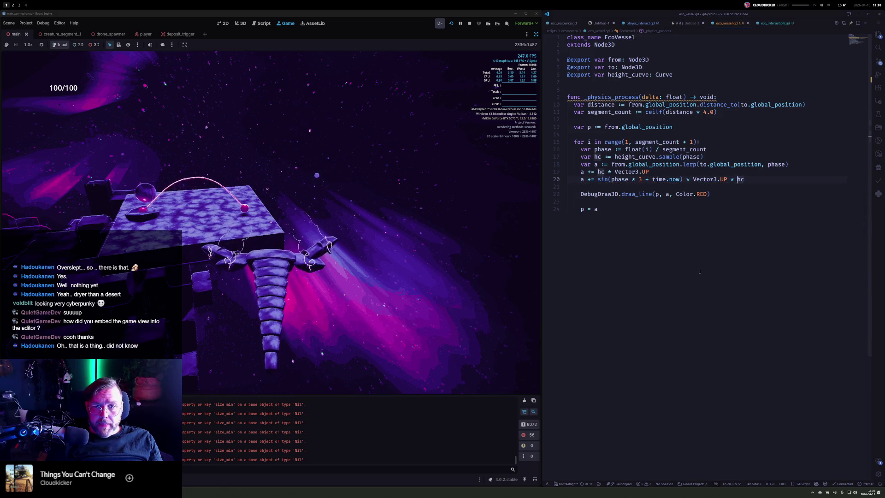
key("ctrl+Left")
key("ctrl+Left")
key("ctrl+Left")
type("10.0")
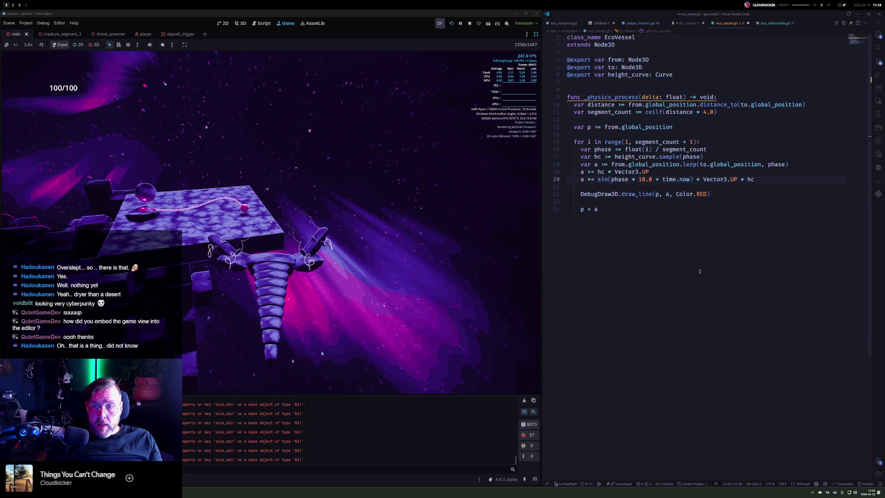
type(" * 0.25")
key("ctrl+s")
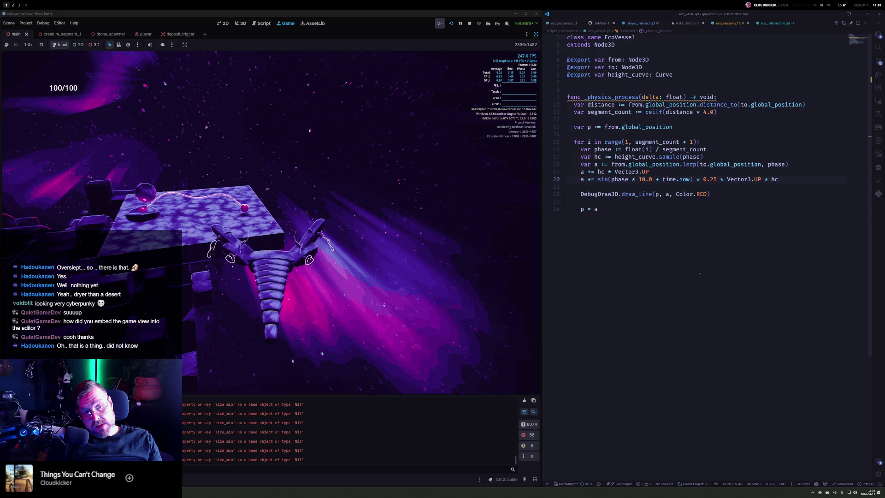
key("Left")
key("Left")
key("Left")
key("ctrl+Left")
key("ctrl+Left")
key("ctrl+Left")
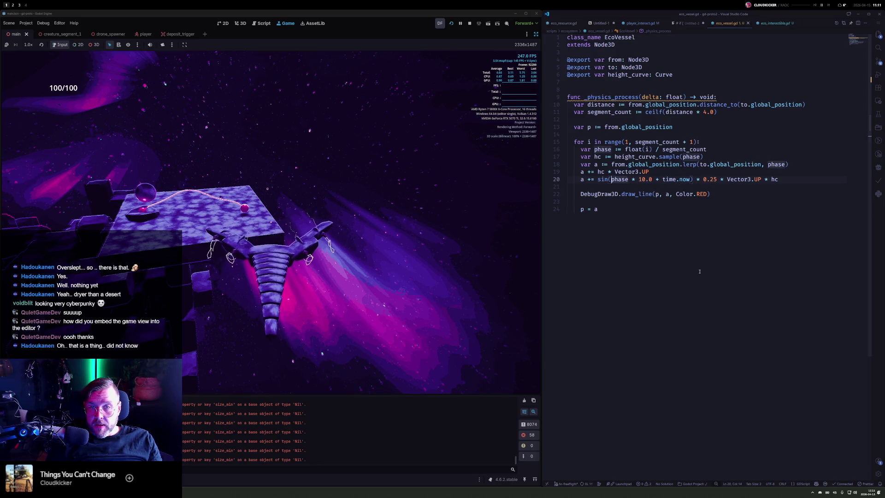
key("ctrl+Right")
key("ctrl+Right")
key("ctrl+Right")
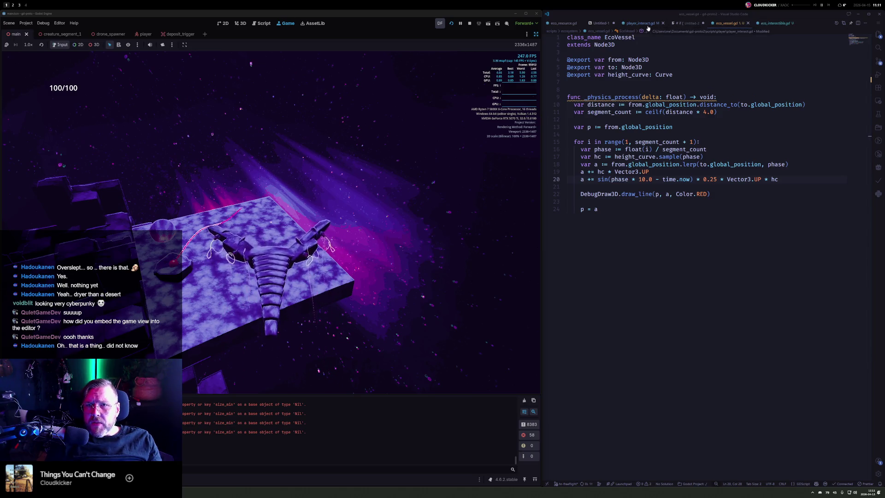
key("ctrl+p")
Step: Open eco_draggable.gd through the quick file search
type("draggable")
key("Return")
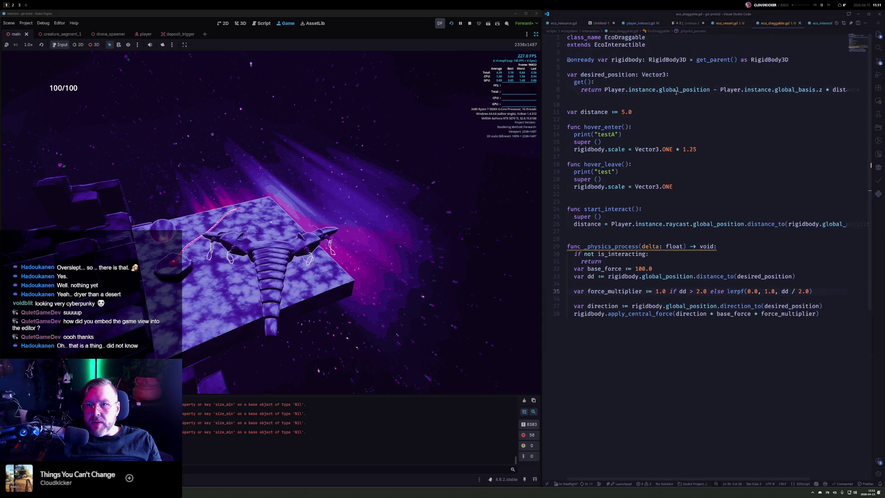
scroll(676, 93, "right", 2)
left_click(676, 94)
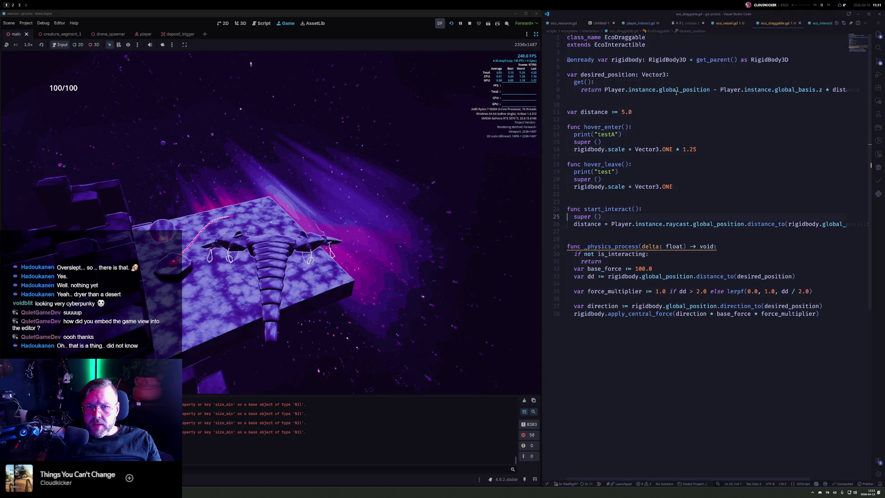
Step: Delete 'raycast.' from the distance calculation in start_interact and save
key("ctrl+Right")
key("ctrl+Right")
key("ctrl+Right")
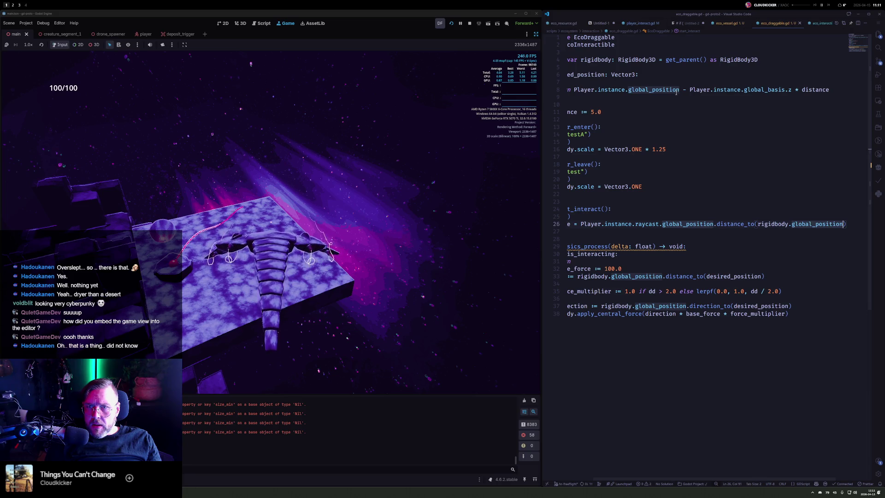
key("ctrl+Left")
key("ctrl+Left")
key("ctrl+Left")
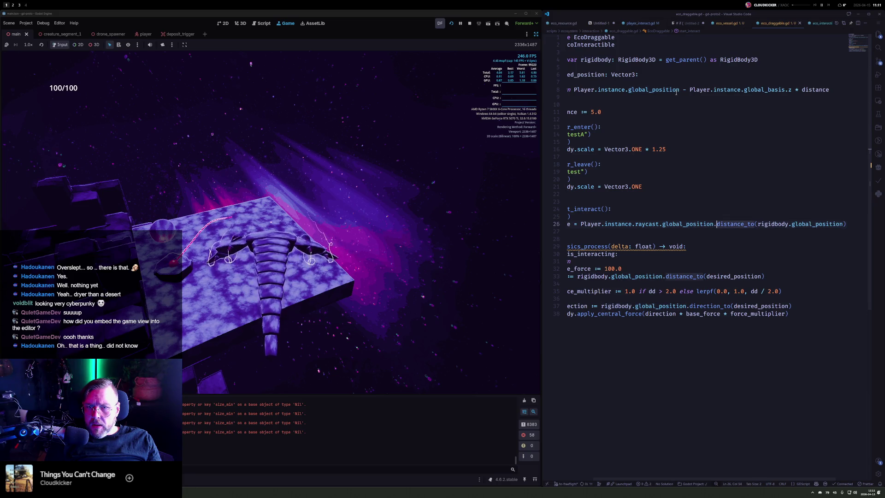
key("ctrl+Delete")
key("Delete")
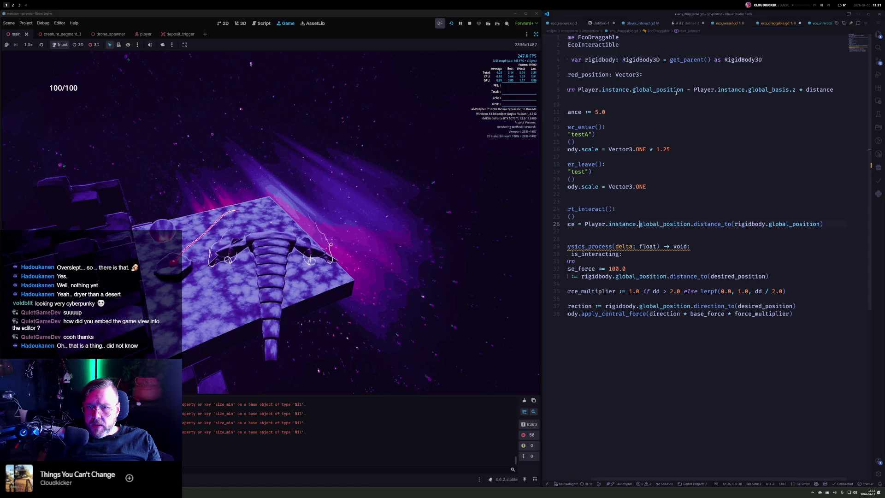
key("ctrl+s")
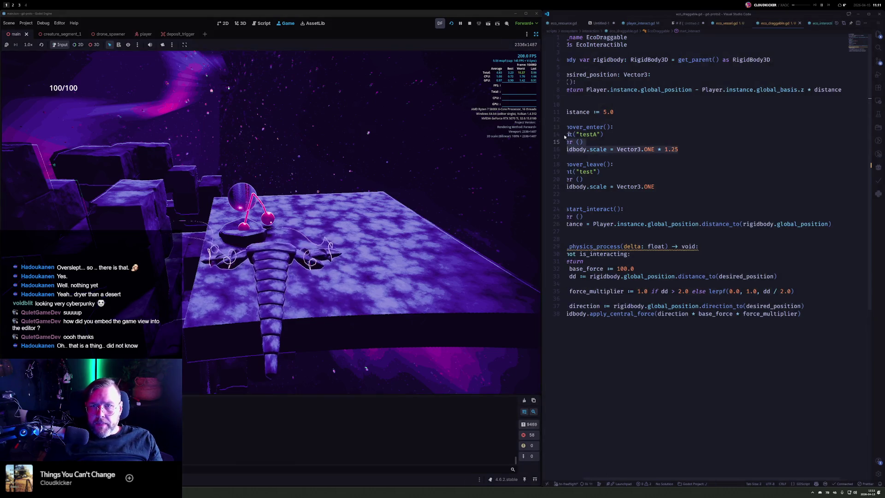
left_click(567, 97)
key("Down")
key("Down")
key("Down")
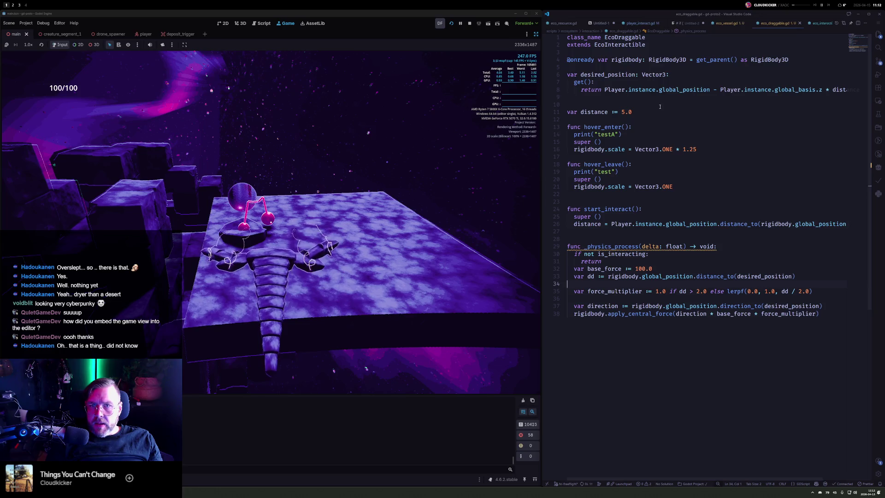
Step: In eco_vessel.gd, append '* clampf(distance, 0.1, 1.0)' to height_curve.sample(phase) on line 17
key("ctrl+Tab")
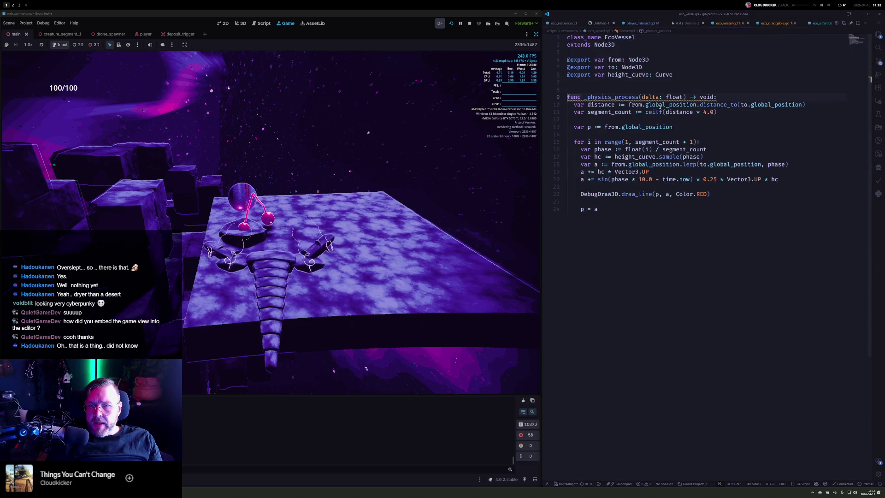
key("Down")
key("Down")
key("Down")
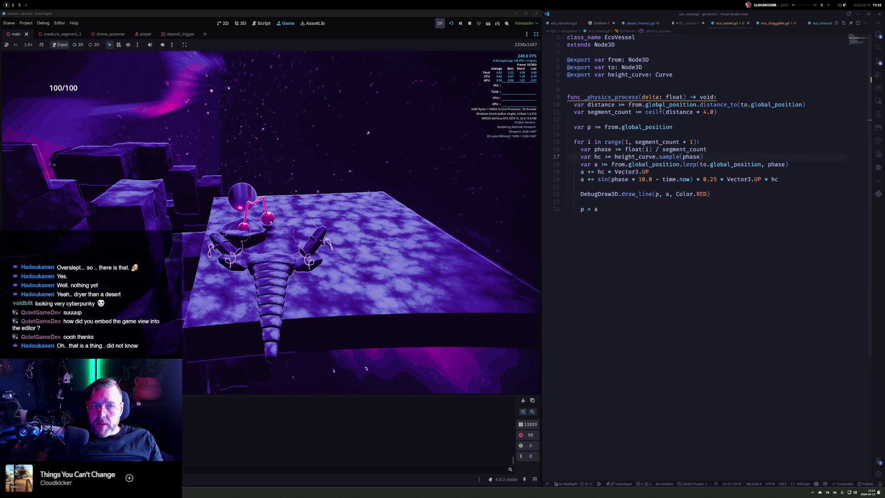
key("Home")
key("ctrl+Right")
key("ctrl+Right")
key("ctrl+Right")
key("Right")
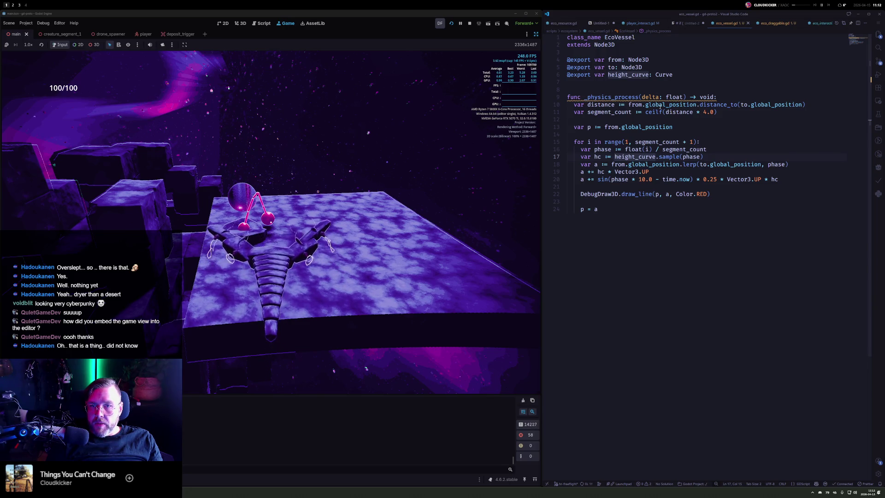
key("End")
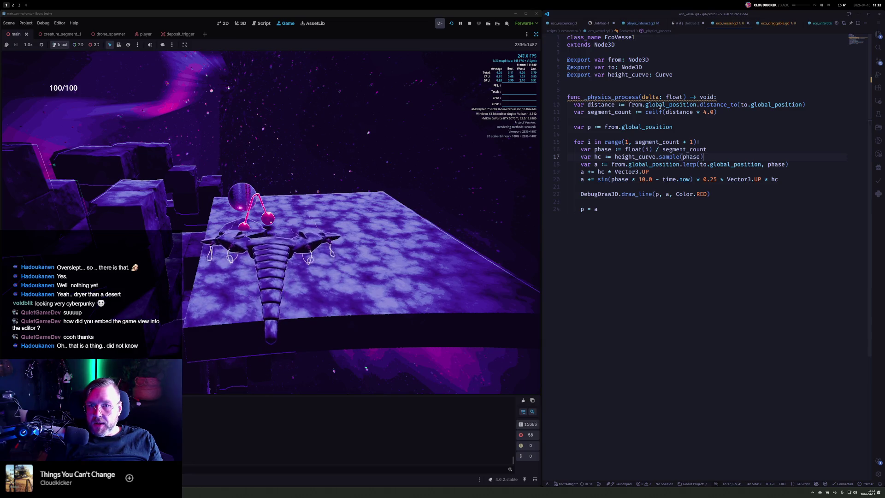
type(" * clamp")
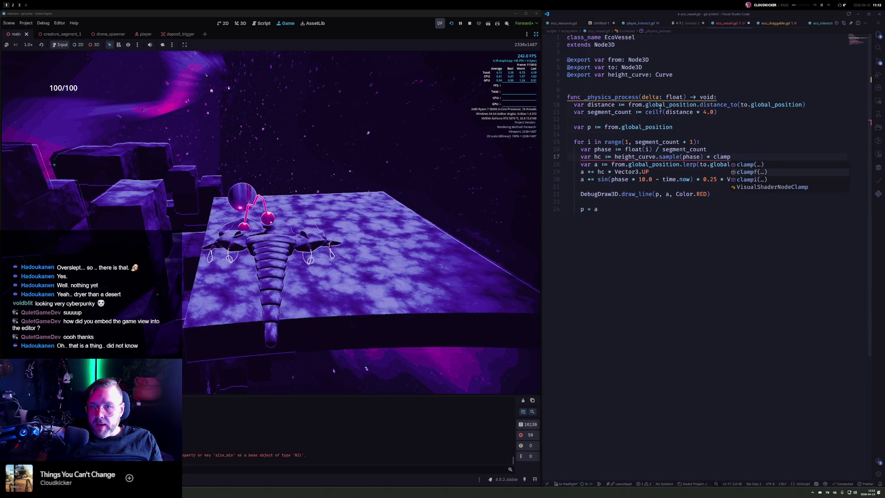
type("f(distance")
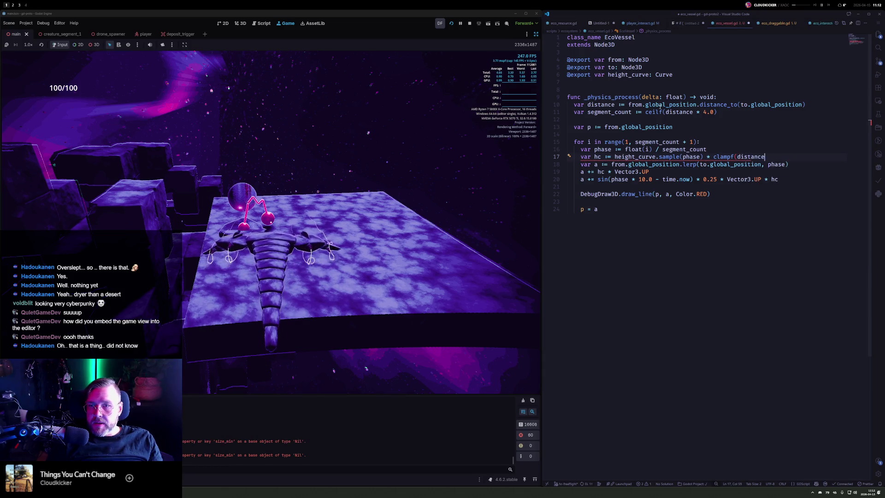
type(", 0")
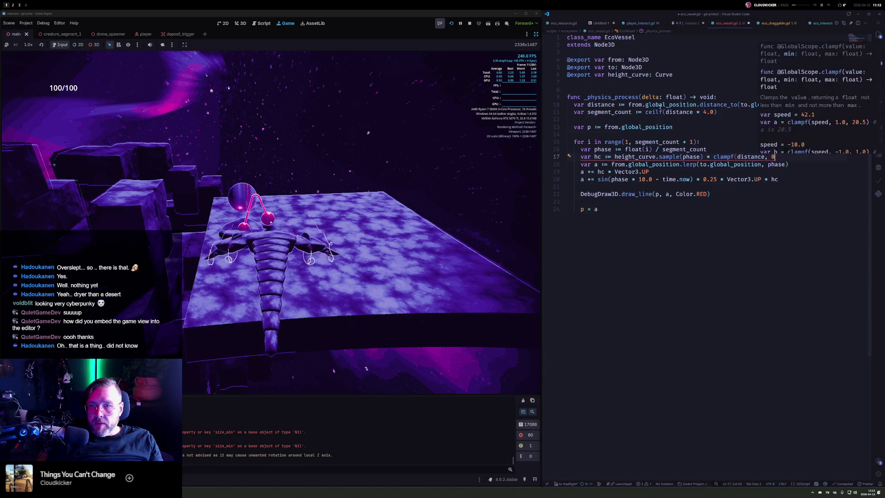
type(".1, 1.0)")
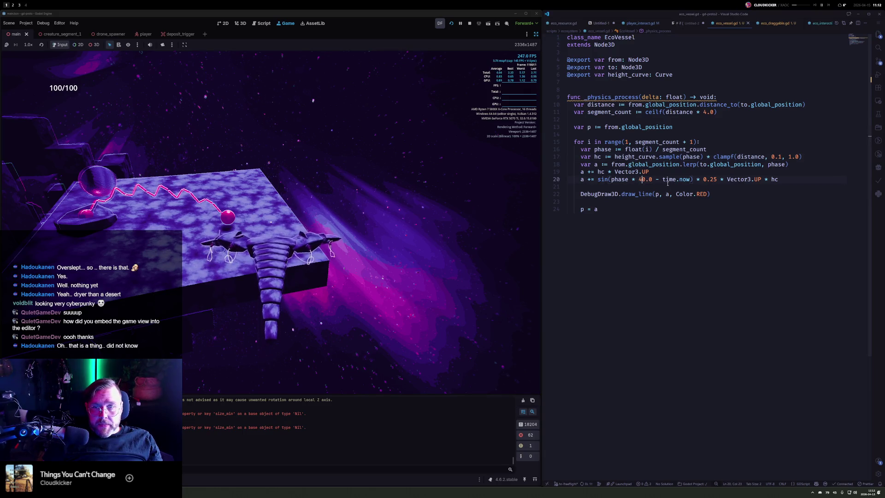
Step: Set the time.now multiplier inside the sine to 5.0, save, and stop the running game
left_click(690, 180)
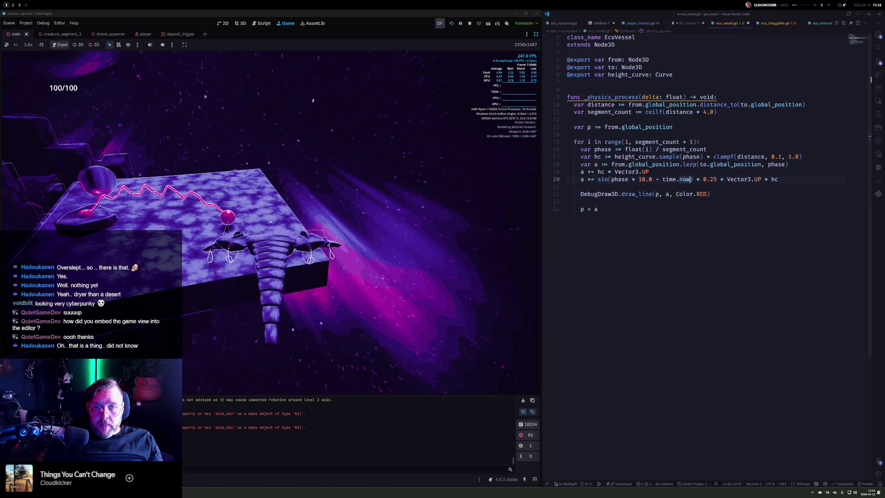
key("BackSpace")
key("BackSpace")
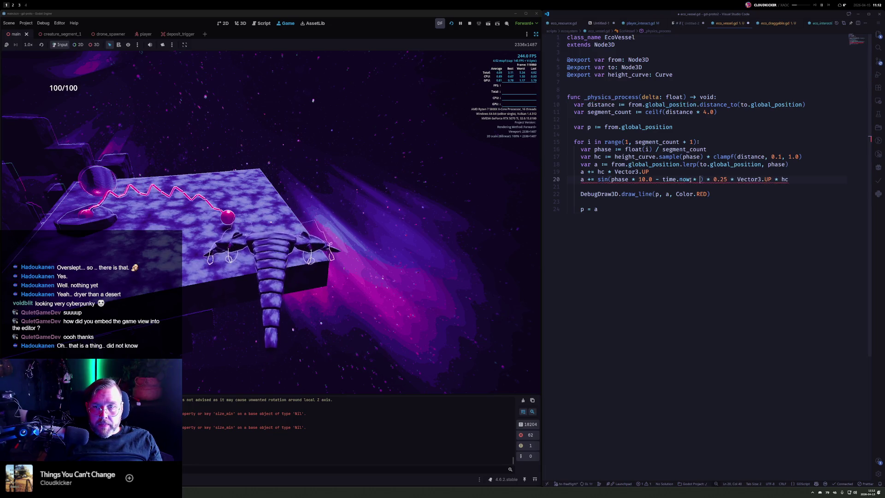
type("5.0")
key("ctrl+s")
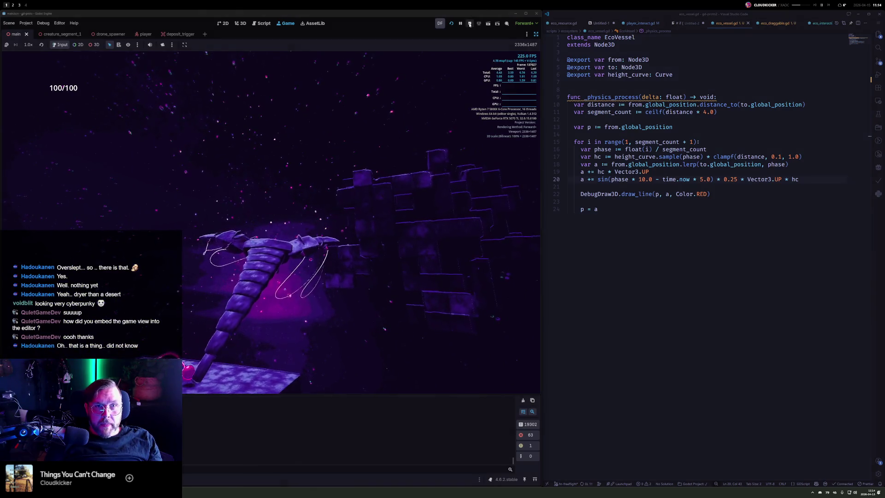
key("F8")
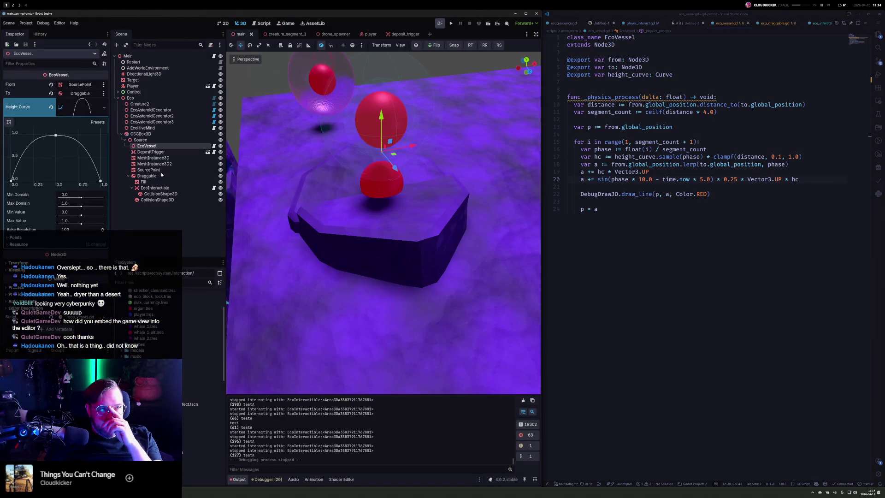
Step: Duplicate the Source vessel, offset the copy, and delete both DepositTrigger nodes
left_click(154, 139)
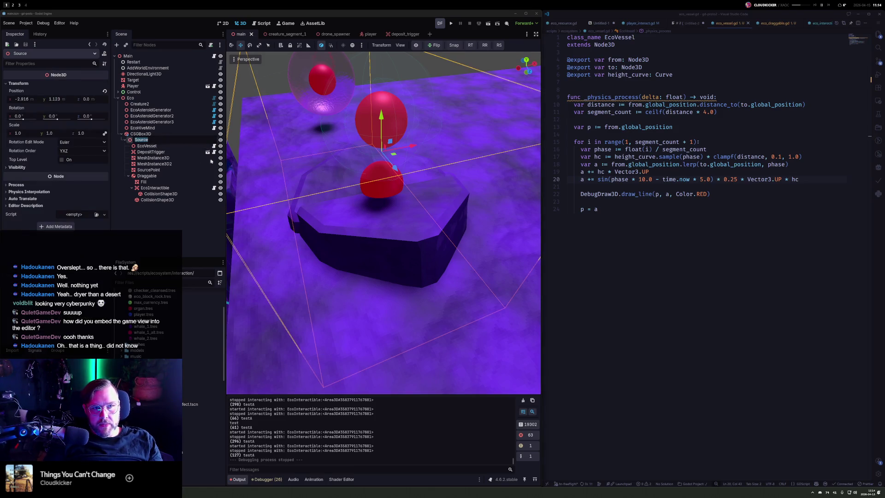
key("ctrl+d")
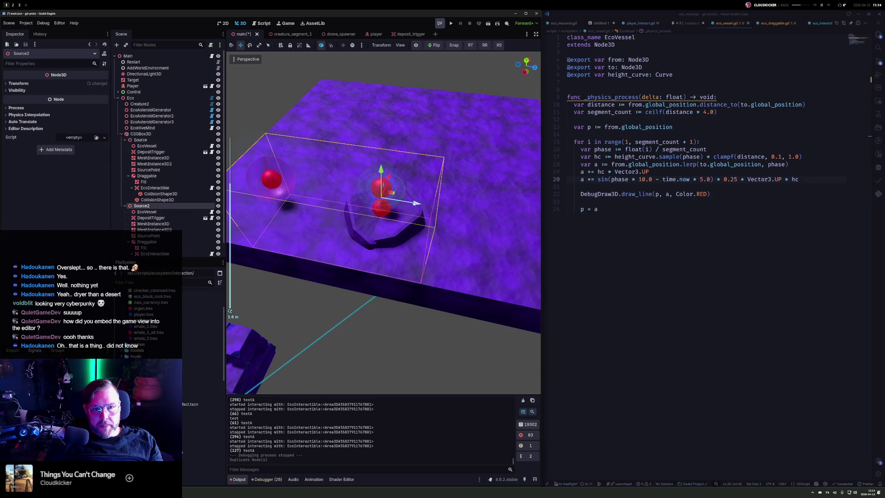
left_click_drag(415, 202, 518, 219)
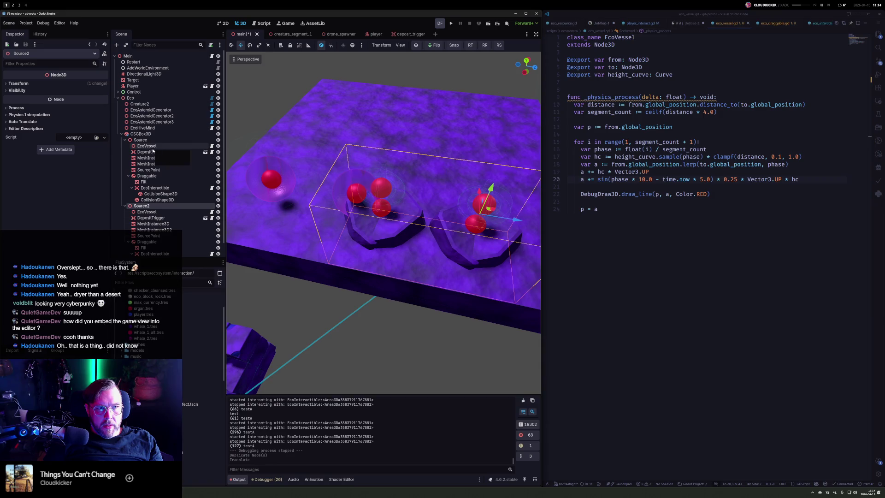
left_click(153, 152)
key("Delete")
key("Return")
left_click(151, 211)
key("Delete")
key("Return")
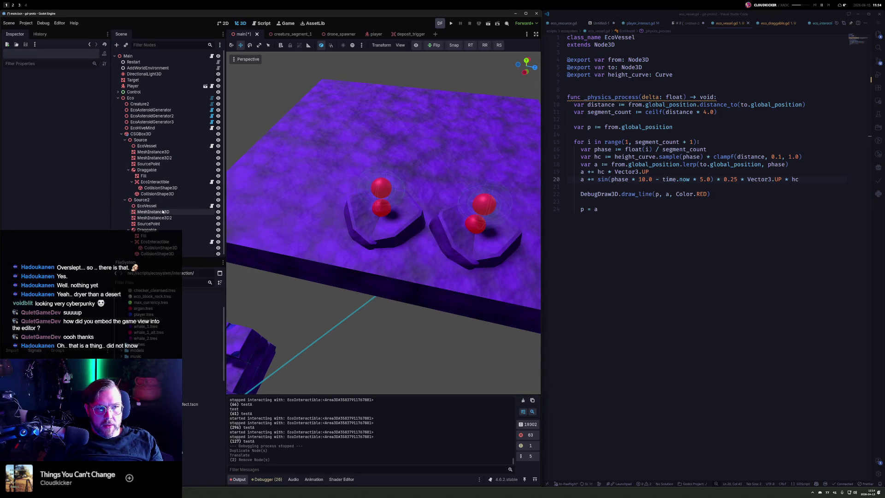
Step: Duplicate Source2 into a third vessel, line it up with the others, and run the game
left_click(160, 200)
key("ctrl+d")
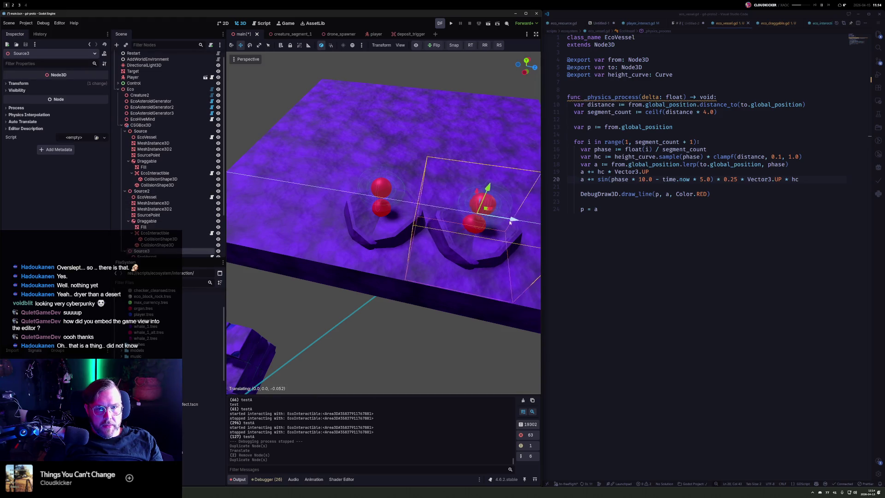
left_click_drag(499, 212, 287, 178)
key("F5")
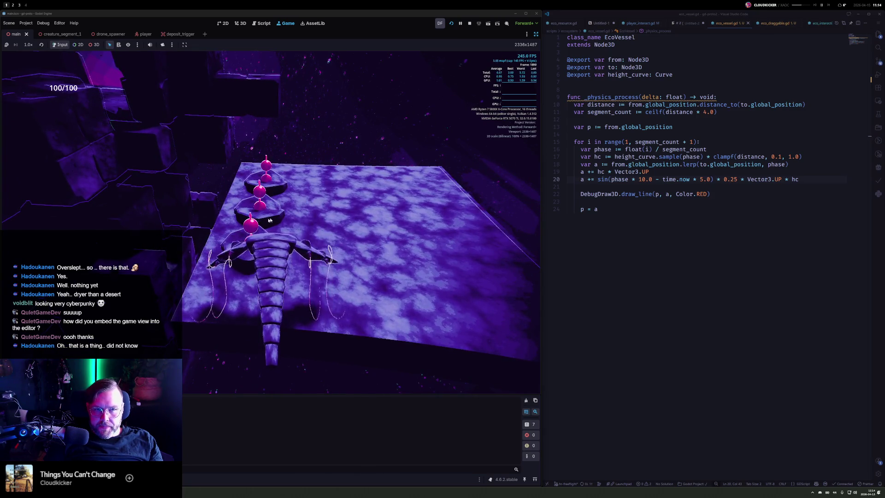
left_click(702, 142)
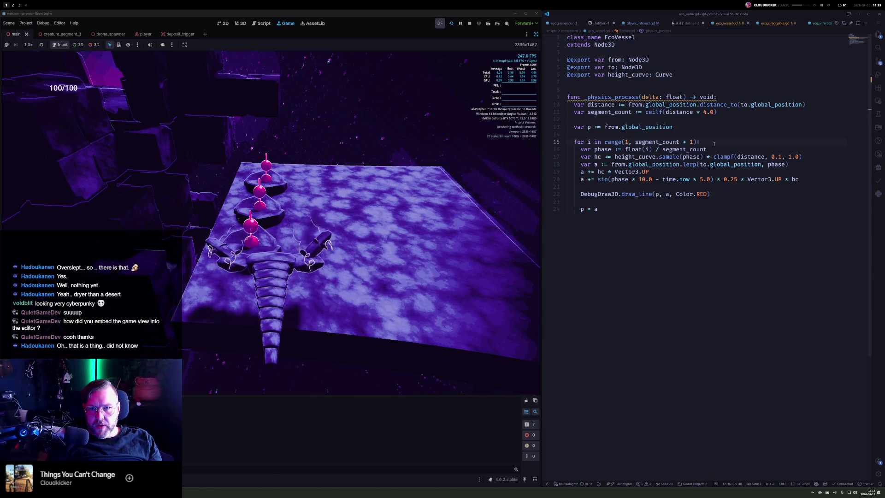
key("Down")
key("Down")
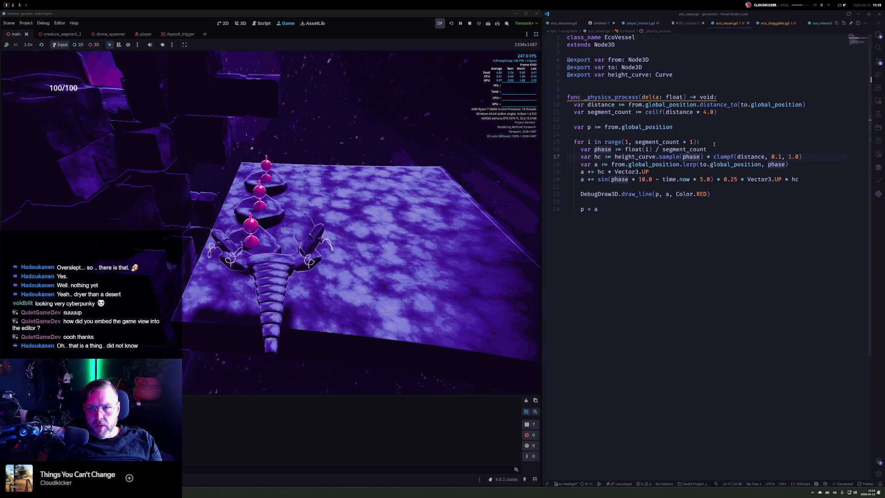
Step: Replace the clamped distance factor on line 17 with '* dc'
key("shift+End")
type("* dc")
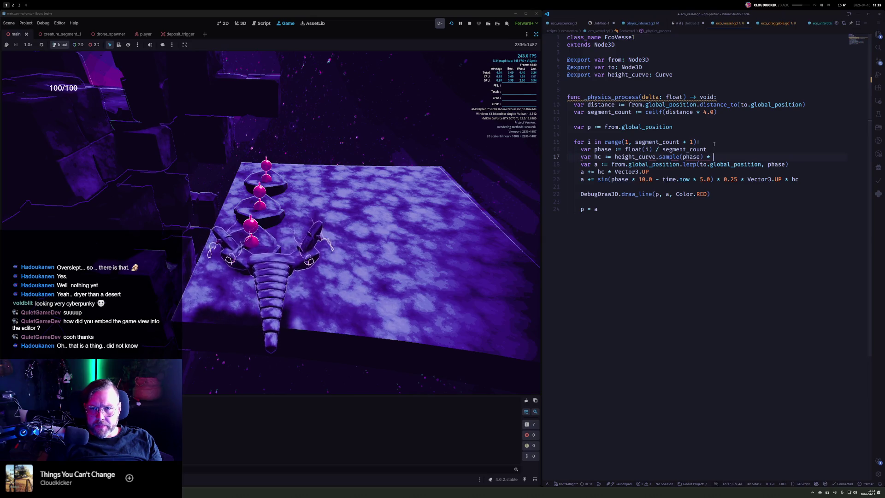
left_click(714, 145)
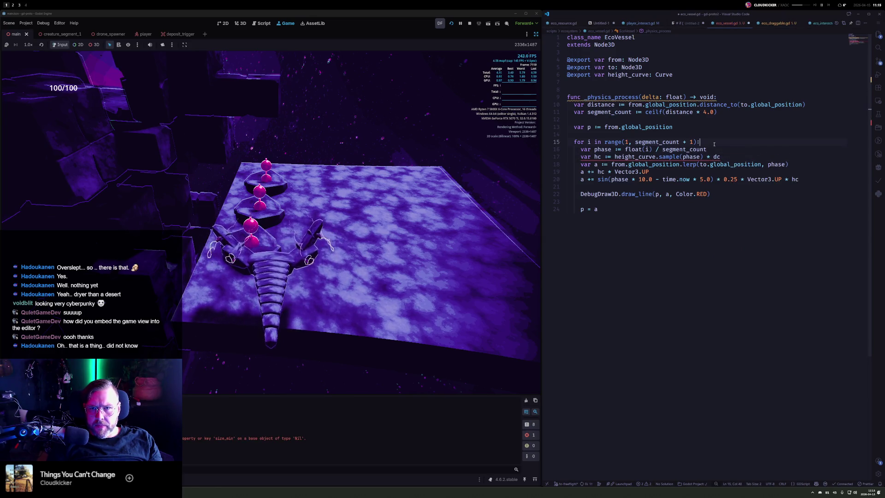
type("dc")
key("Escape")
Step: Declare 'var dc :=' after the distance line and use dc in the displacement lines
key("Up")
key("Up")
key("Up")
key("End")
key("Return")
type("var dc :=")
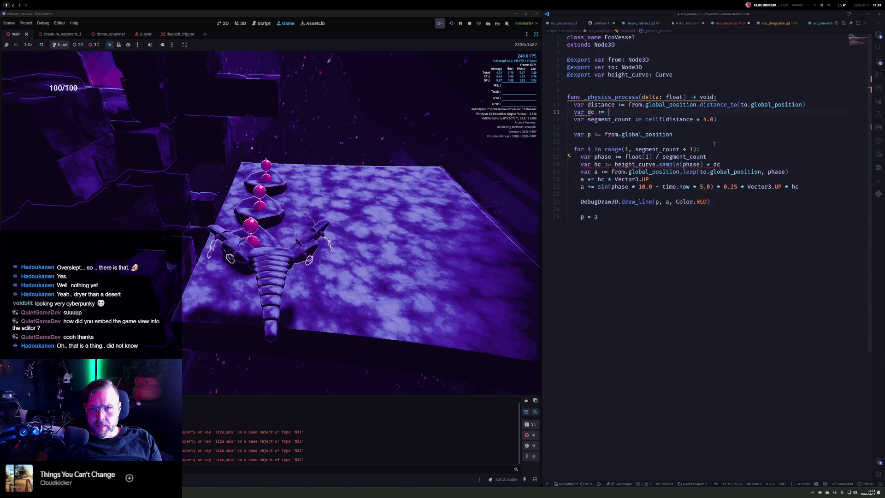
key("Down")
key("Down")
key("Down")
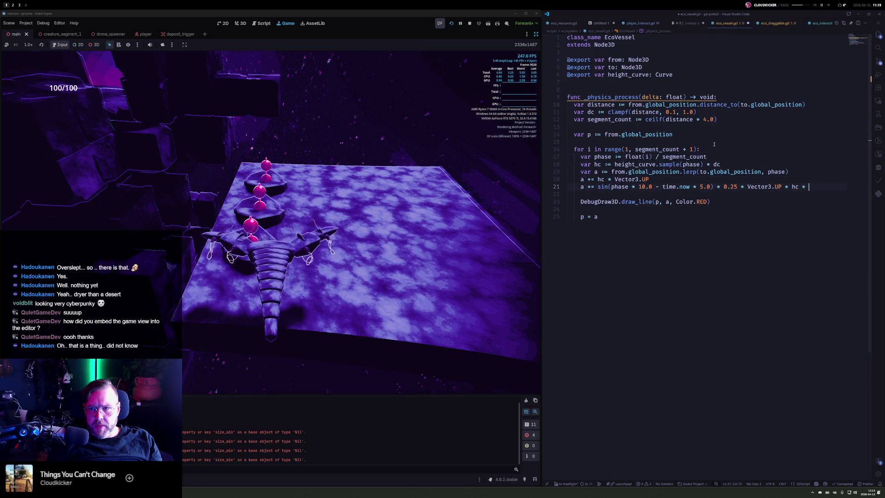
type("dc")
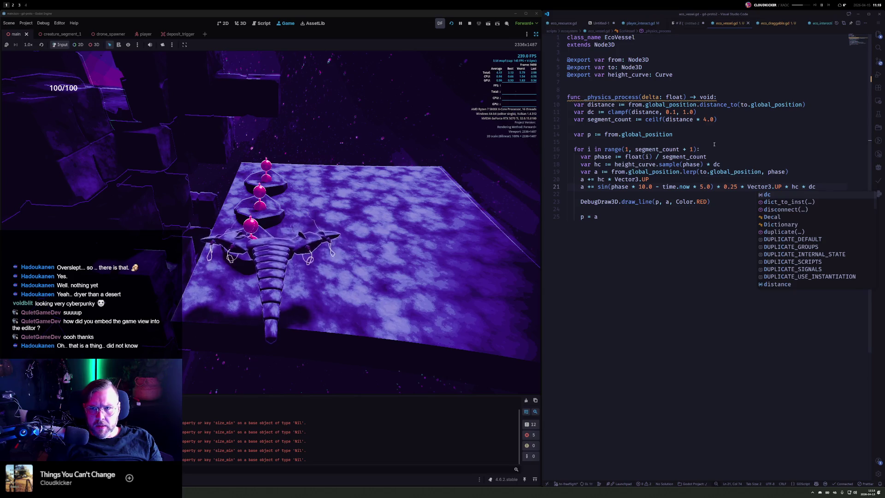
key("Escape")
key("Up")
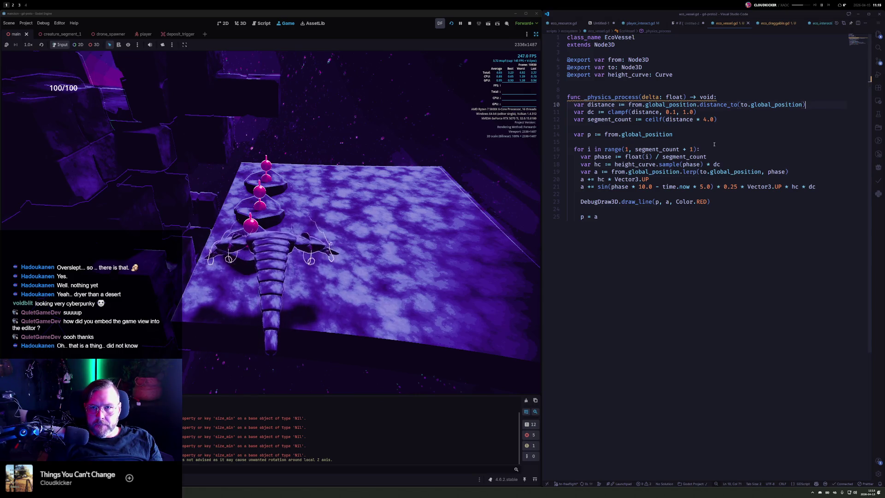
key("ctrl+Left")
key("ctrl+Left")
key("ctrl+Left")
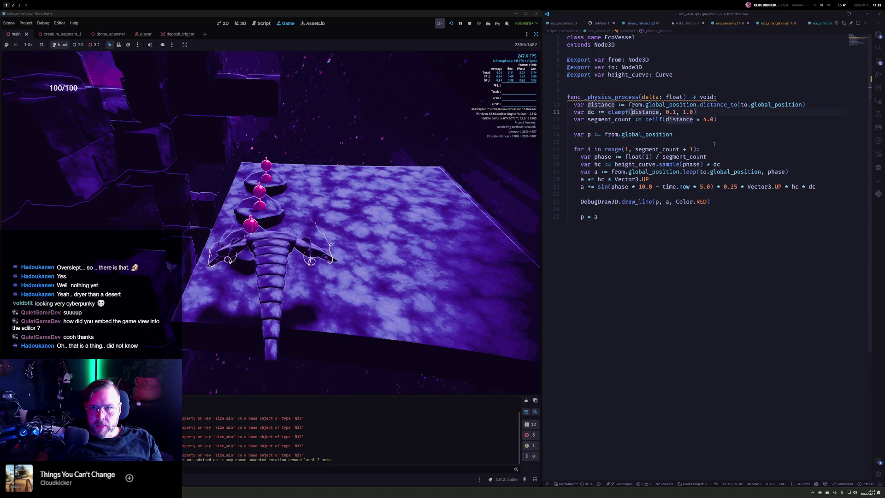
Step: Start a flat_distance variable, then delete the unfinished line and the leftover blank line
key("ctrl+Return")
type("var flat")
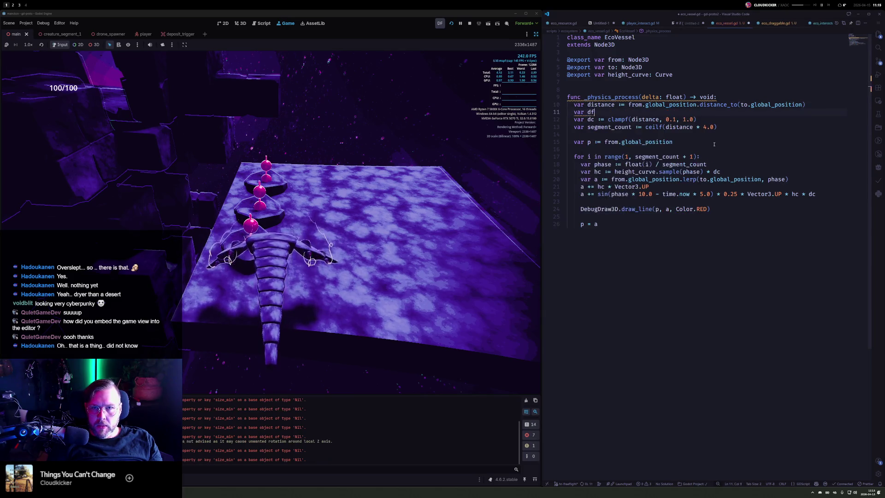
type("_distance:")
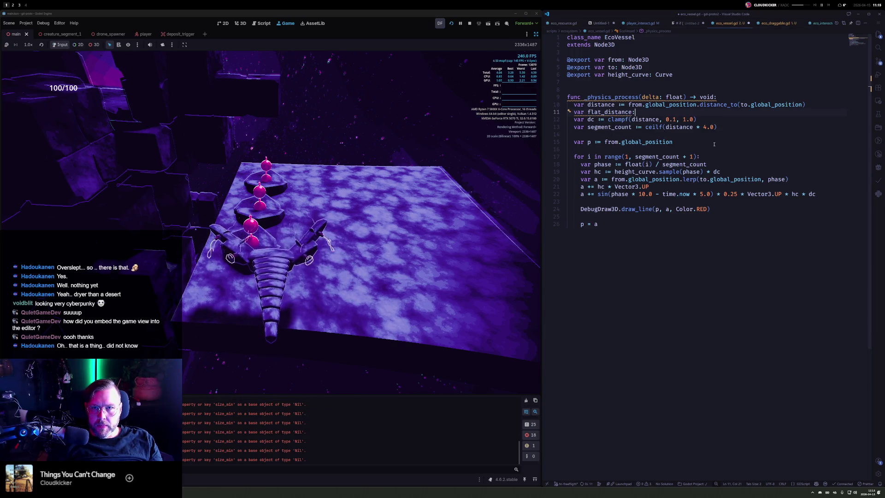
key("BackSpace")
type(":=")
key("Up")
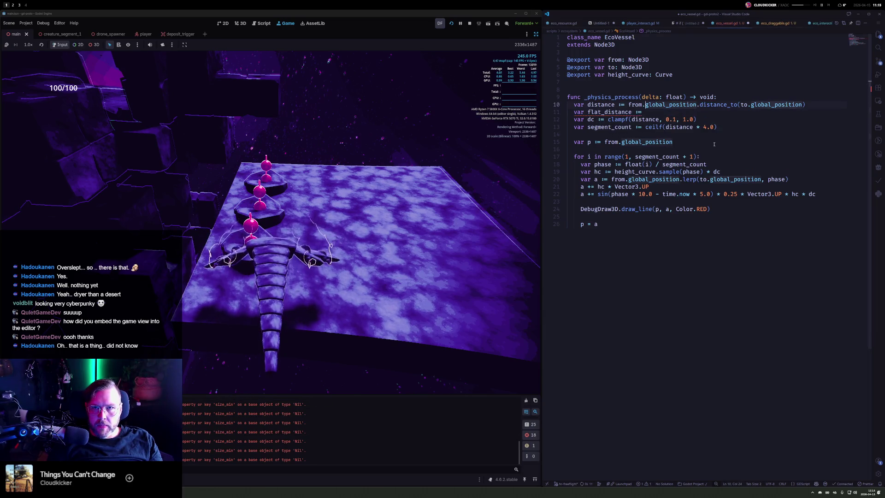
key("shift+alt+Right")
key("shift+alt+Right")
key("Down")
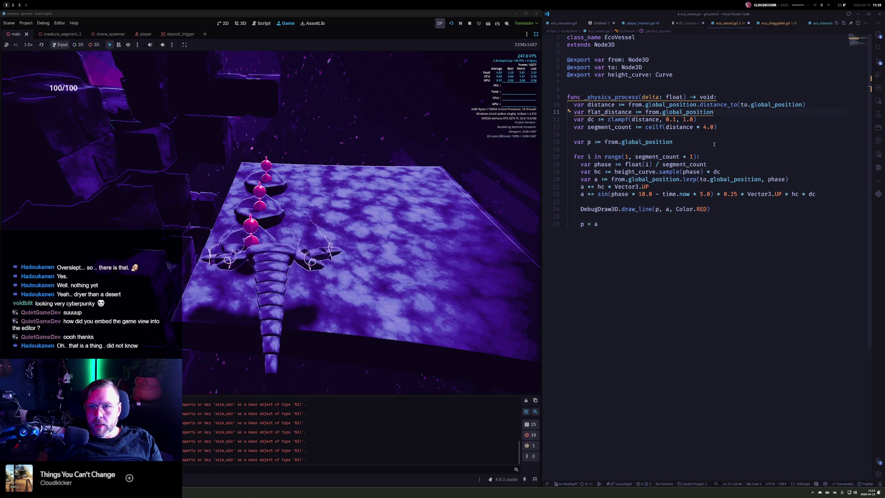
type(".")
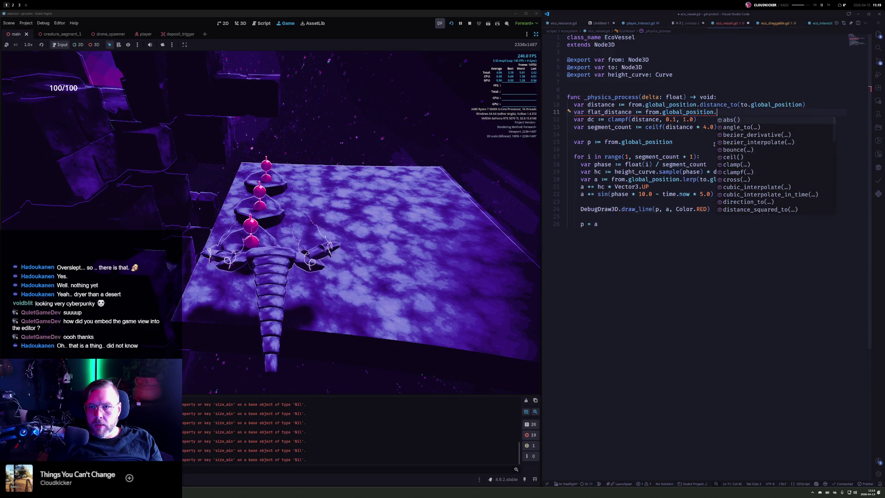
type("sca")
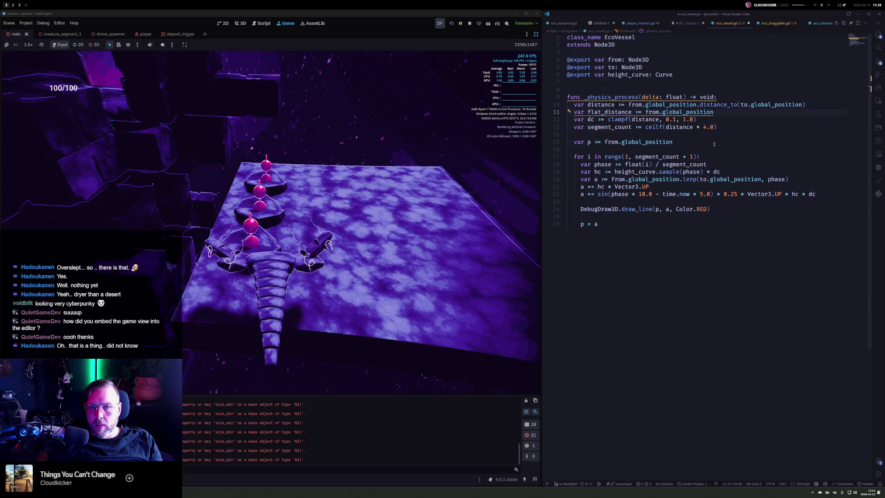
key("shift+Home")
key("BackSpace")
key("ctrl+shift+k")
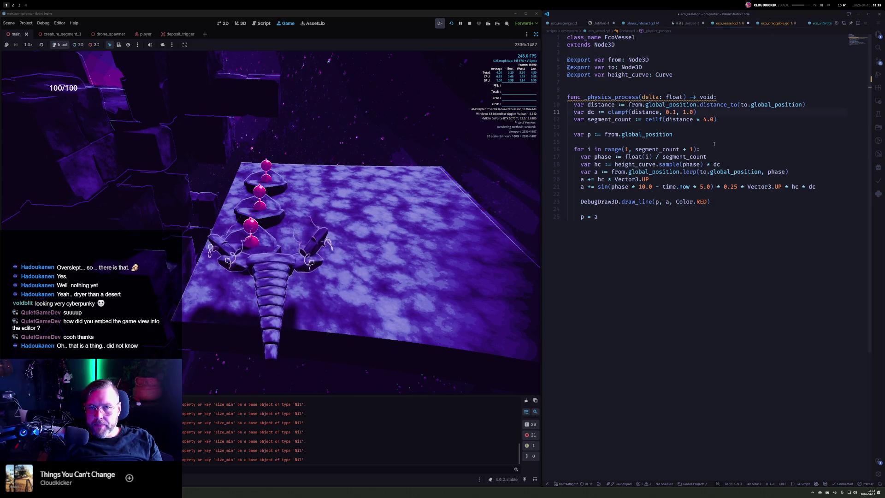
key("Down")
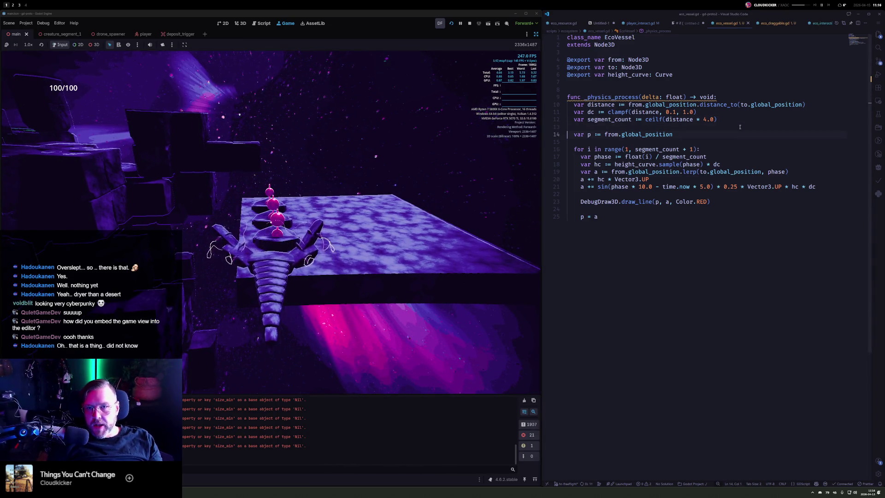
key("Right")
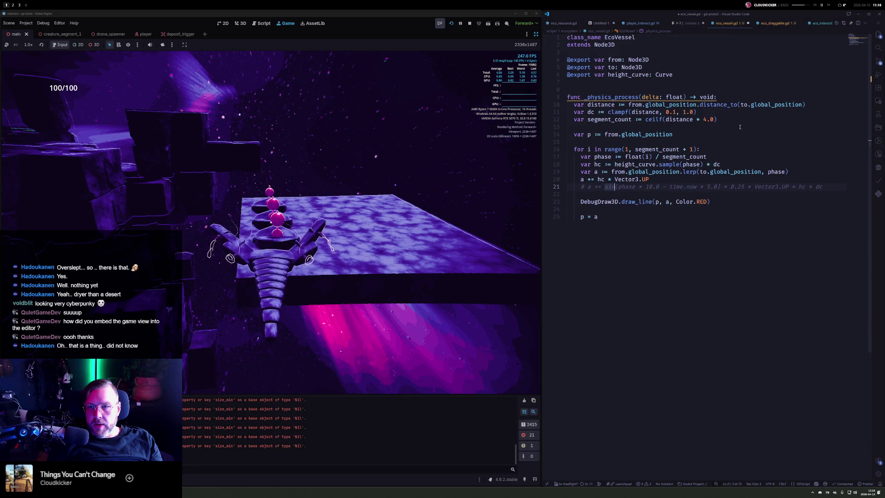
key("Up")
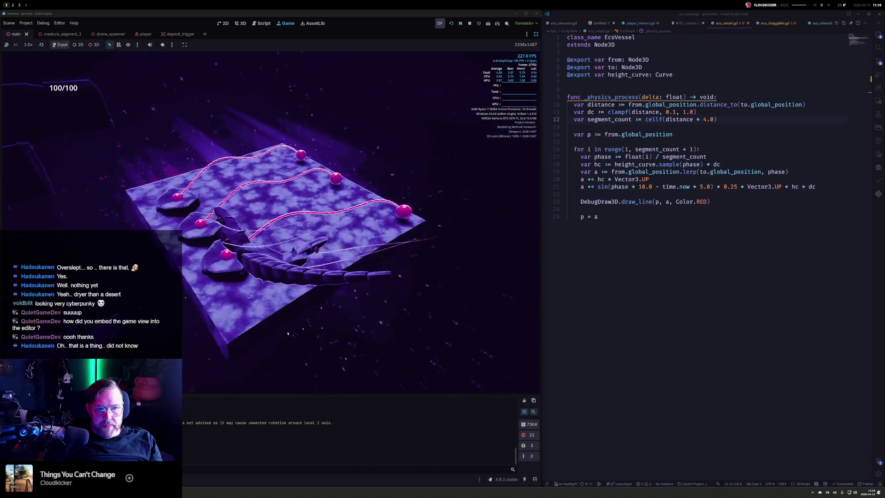
left_click(681, 73)
Step: Declare 'var wiggle_offset := 0.0' below the height_curve export
key("Return")
key("Return")
type("var animation")
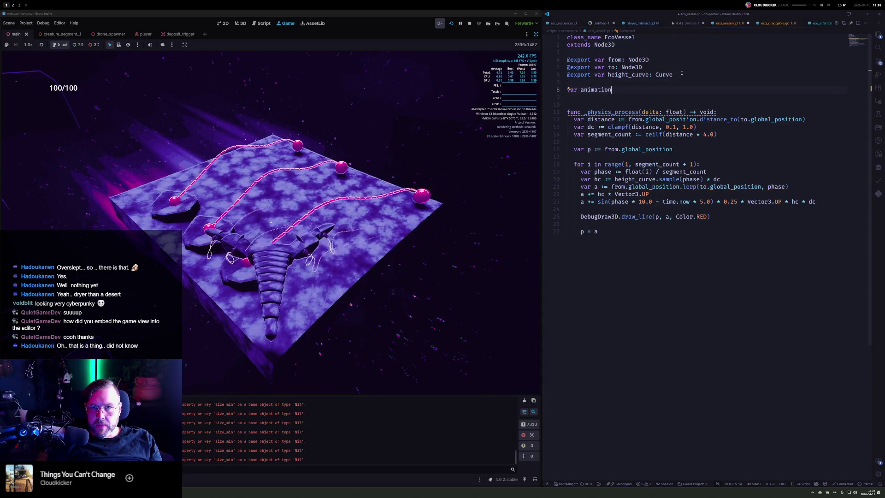
type("_offset:")
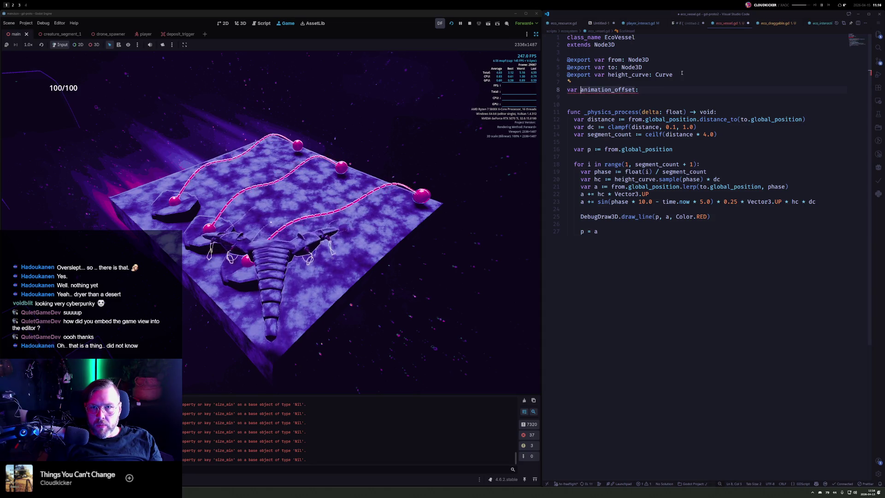
key("BackSpace")
key("BackSpace")
key("BackSpace")
key("Delete")
key("Delete")
key("Delete")
type("wiggle")
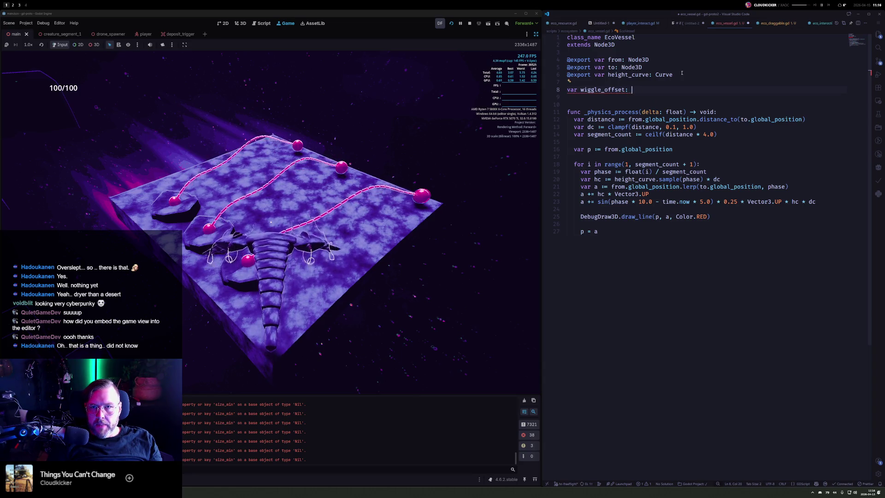
type("0.0")
Step: Add a _ready() that sets wiggle_offset to randf_range(0, TAU)
key("Return")
key("Return")
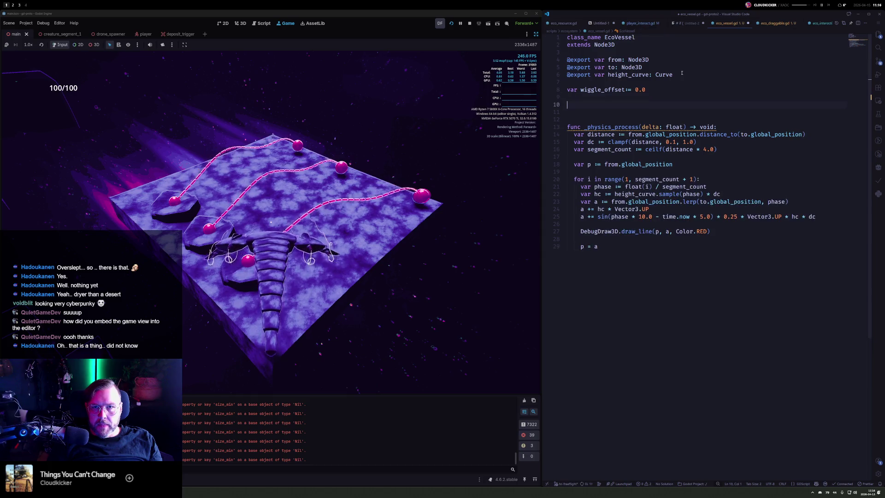
type("func _re")
key("Return")
key("Return")
type("wiggle_offset")
key("BackSpace")
type("ranfg")
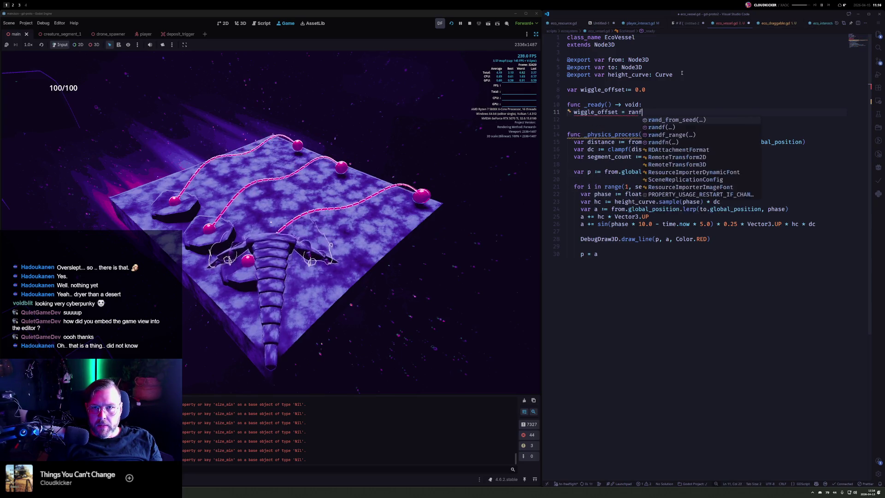
key("BackSpace")
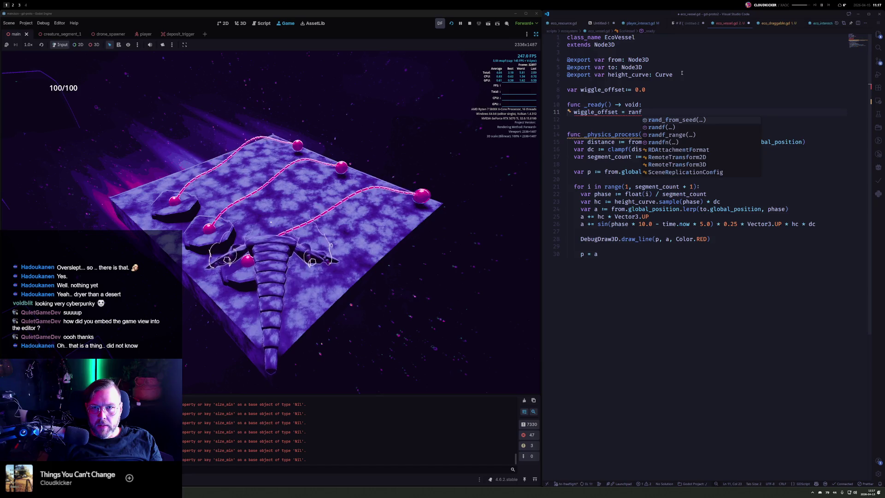
key("Down")
key("Down")
key("Return")
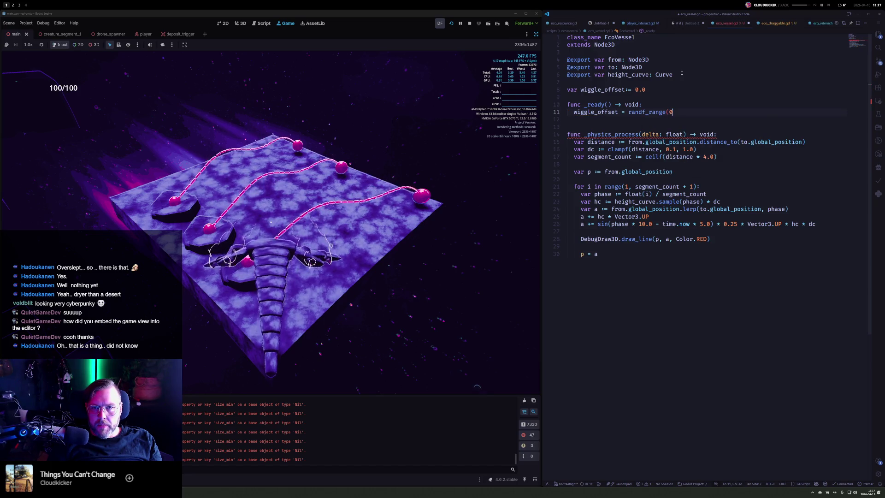
type(", 5.0")
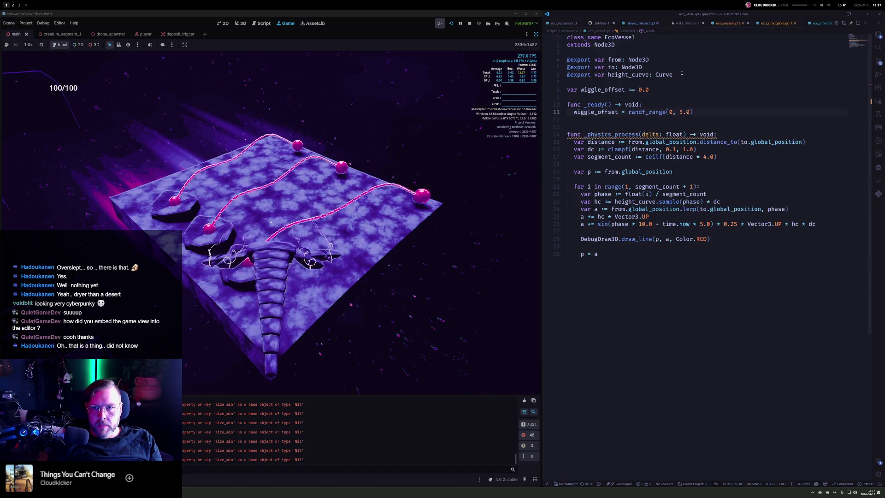
type("PI")
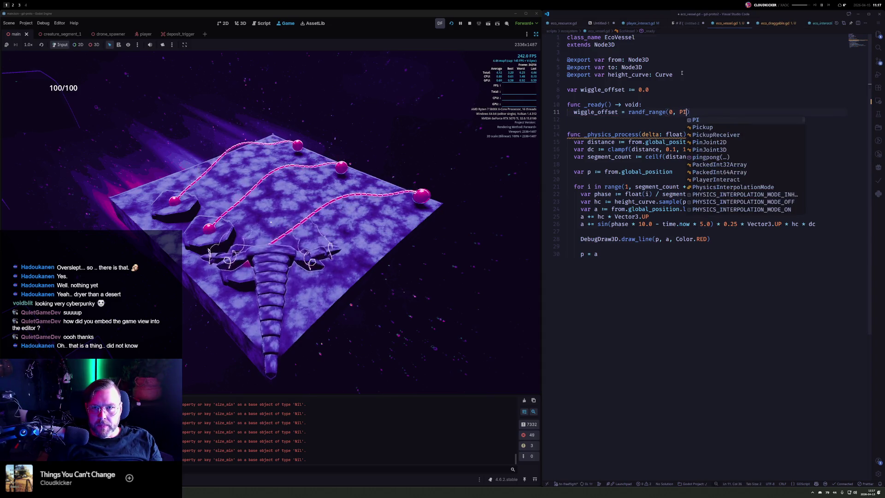
type("*2")
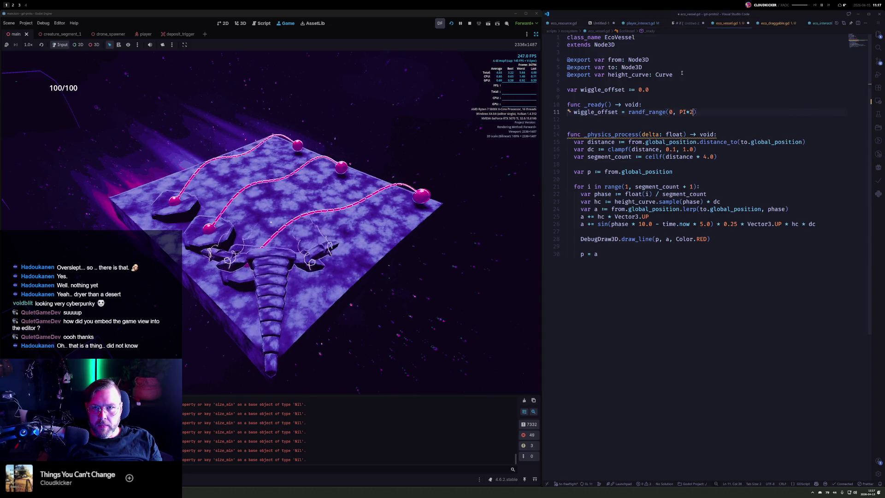
type("Y")
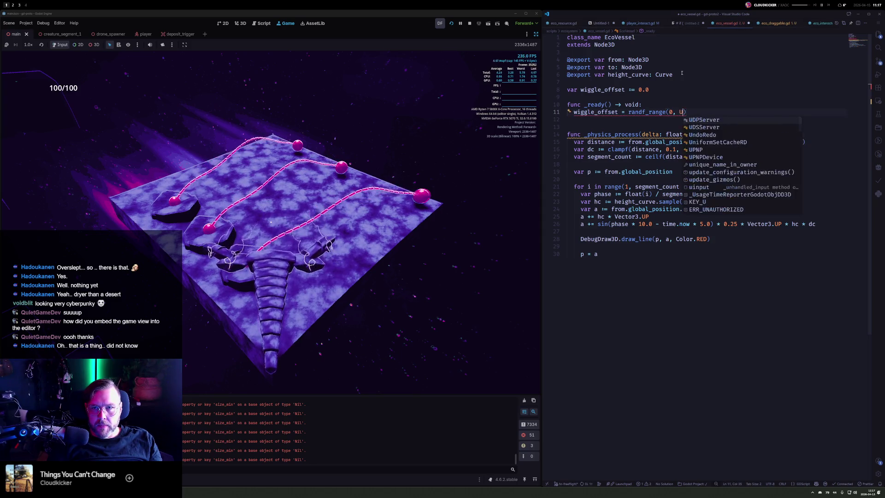
key("BackSpace")
type("TAu")
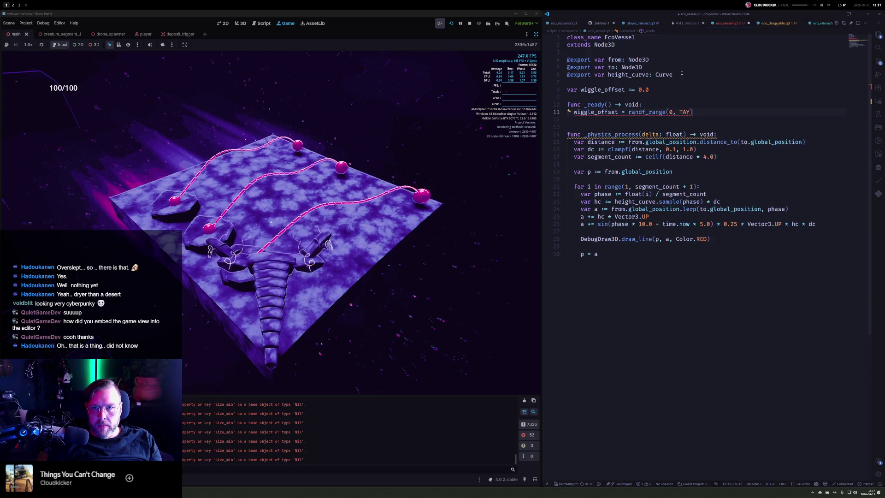
key("Return")
Step: Add '+ wiggle_offset' inside the sine call on line 26
key("Down")
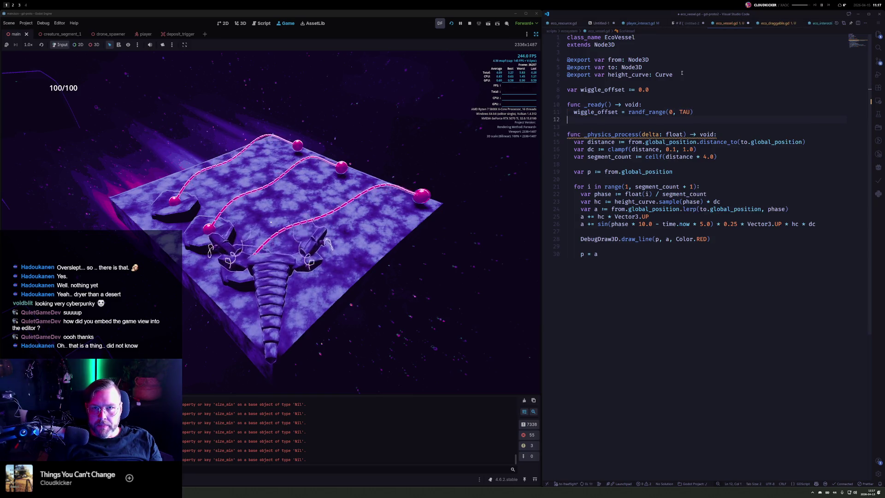
key("Down")
key("Down")
key("Down")
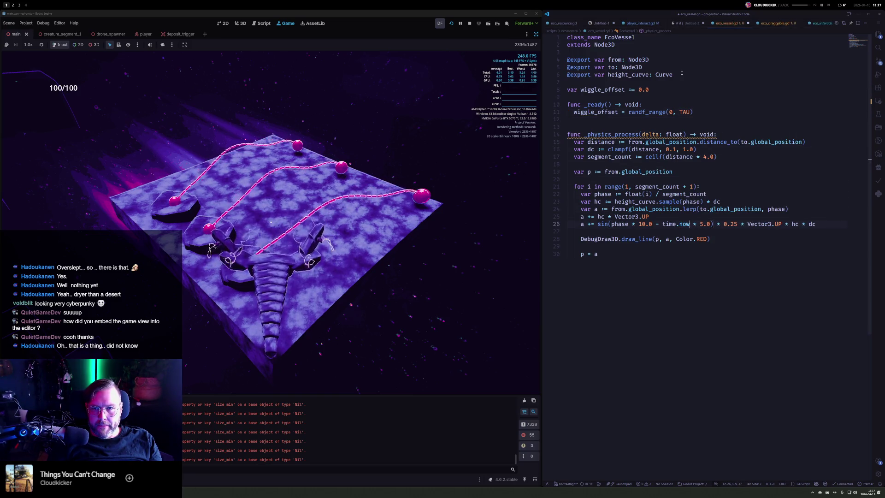
type("+ wiggle_offset")
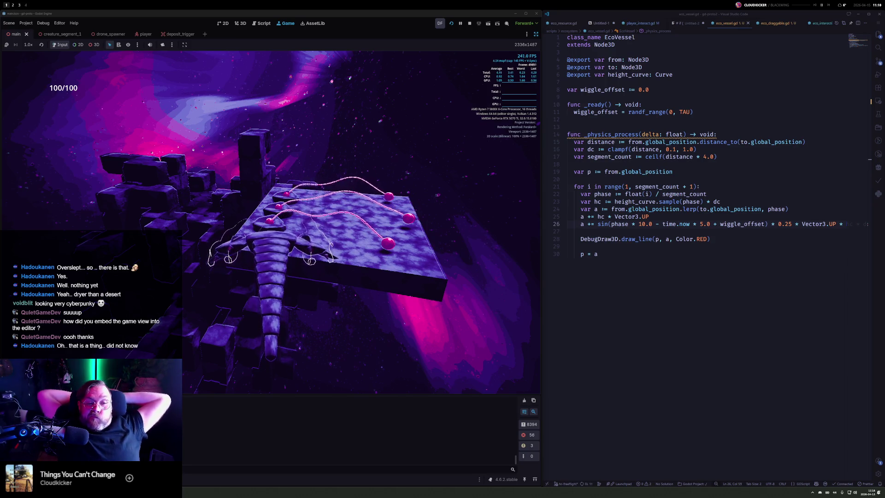
Step: Make the draw_line colour lerp toward Color.GREEN, weighted by the copied sine expression
left_click(716, 249)
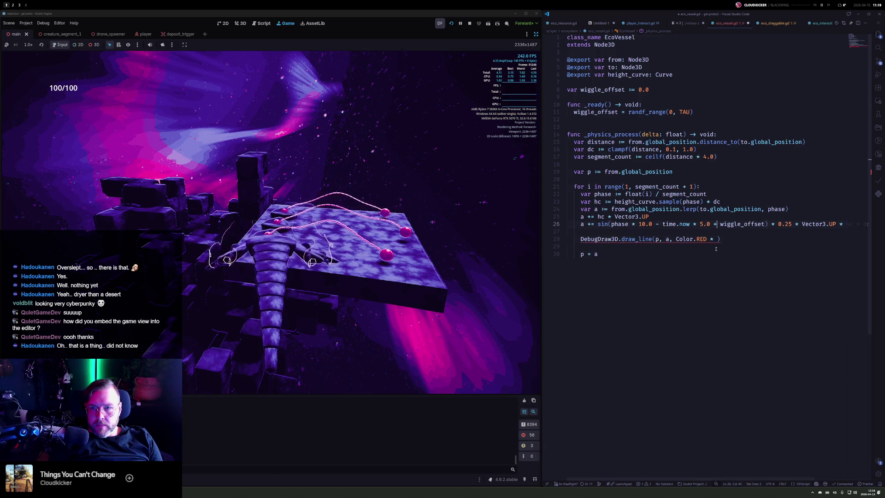
key("ctrl+shift+Left")
key("ctrl+shift+Left")
key("ctrl+shift+Left")
key("ctrl+shift+Left")
key("ctrl+shift+Left")
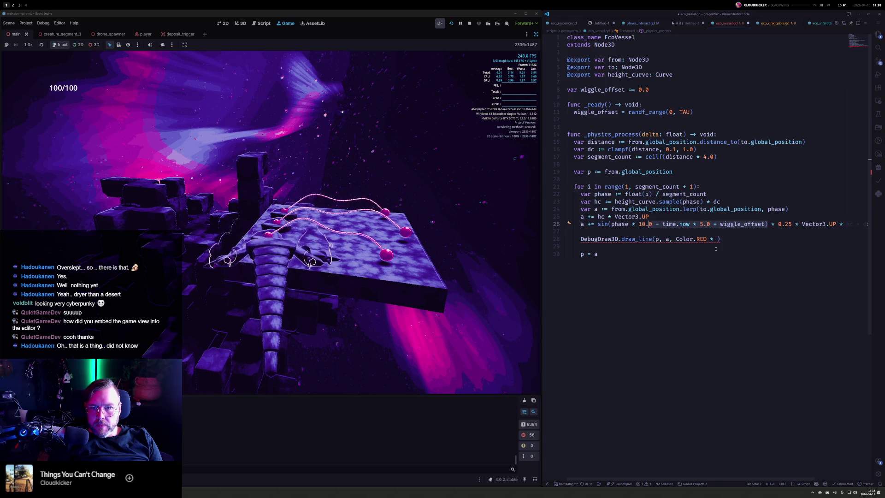
key("ctrl+c")
key("Down")
key("Down")
key("End")
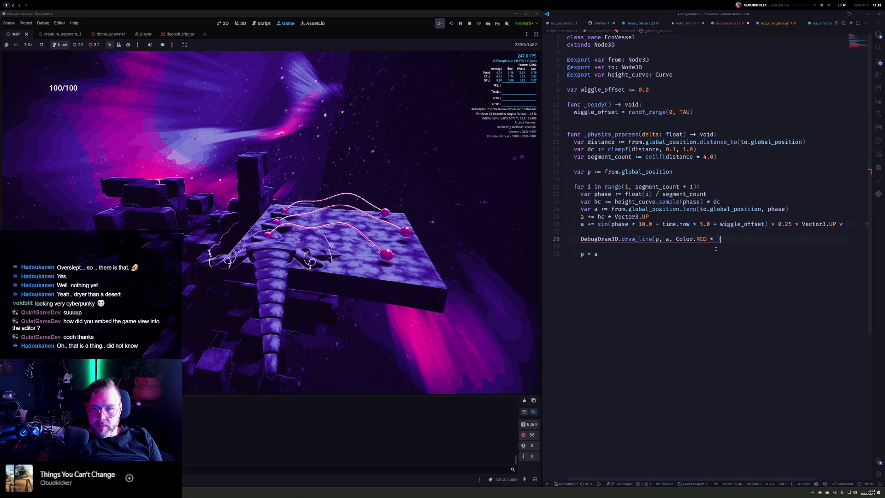
type(".lerp(")
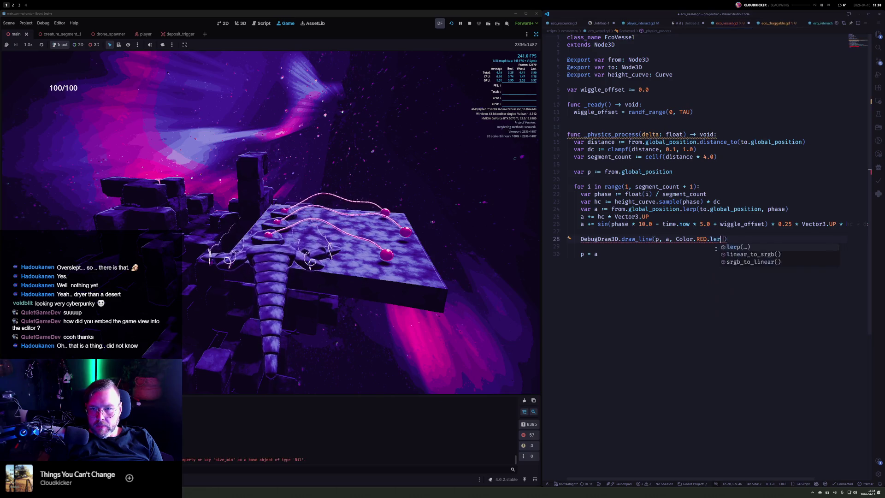
type("Color.")
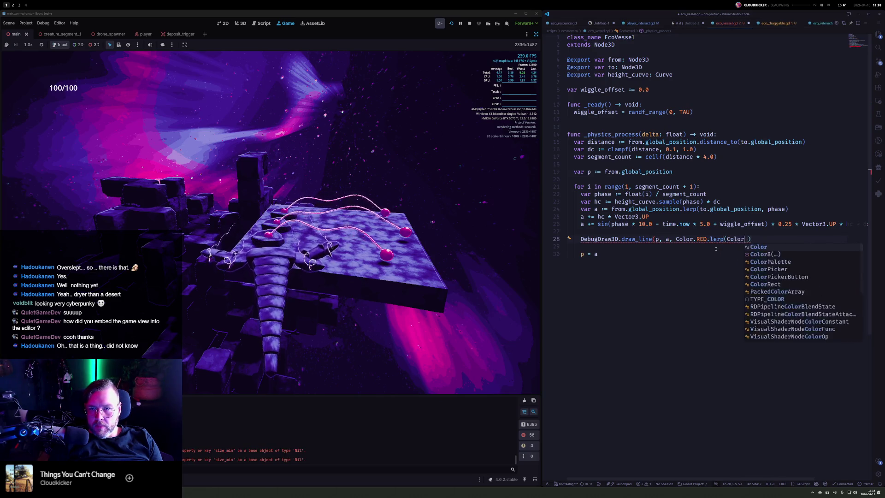
type("GRAY")
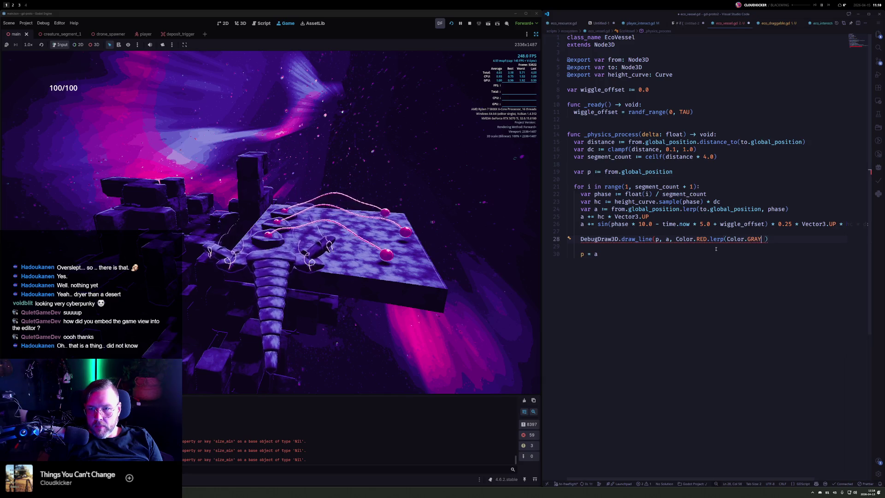
key("BackSpace")
key("BackSpace")
key("BackSpace")
type("GREEN")
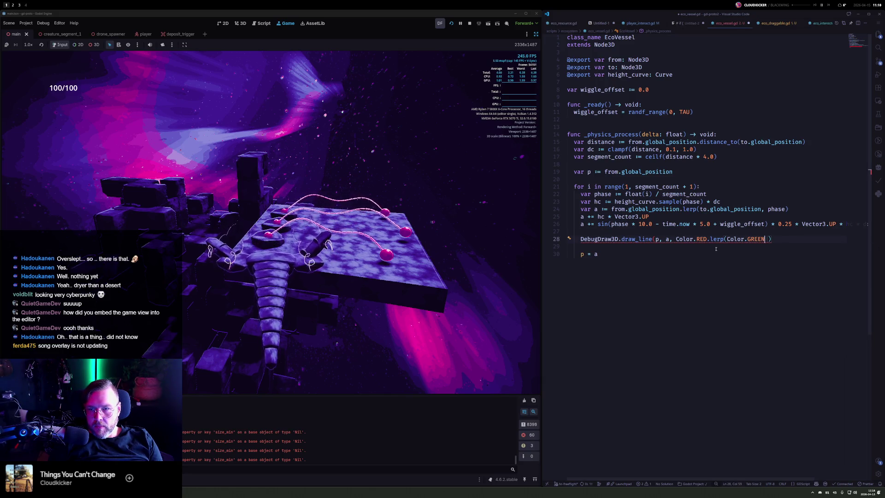
type(",")
key("Tab")
type(")")
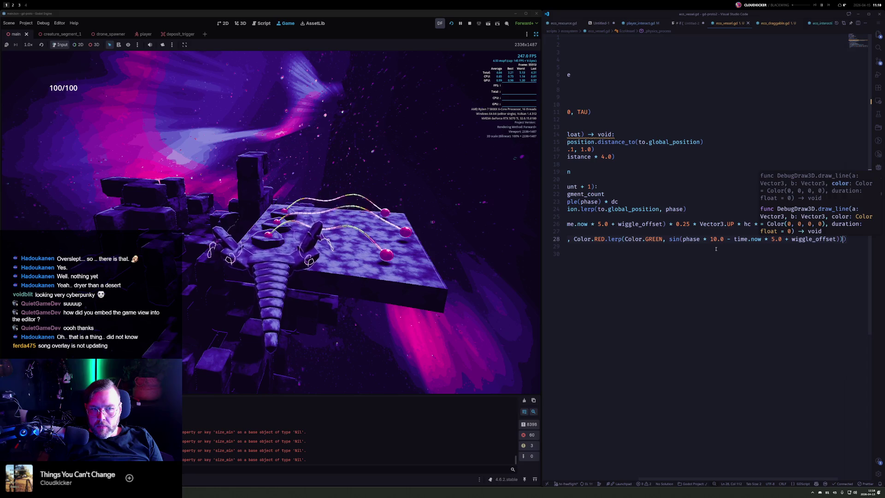
Step: Dismiss the signature hint and switch to empty desktop workspace 4
key("Escape")
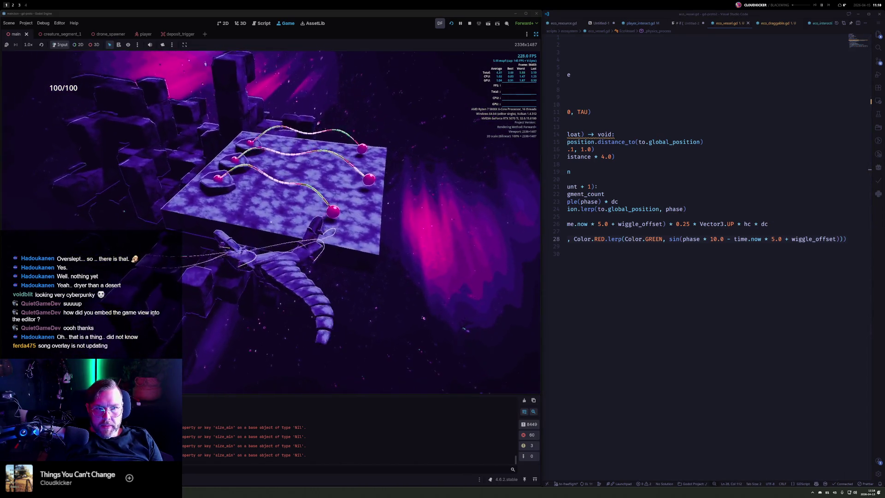
left_click(735, 245)
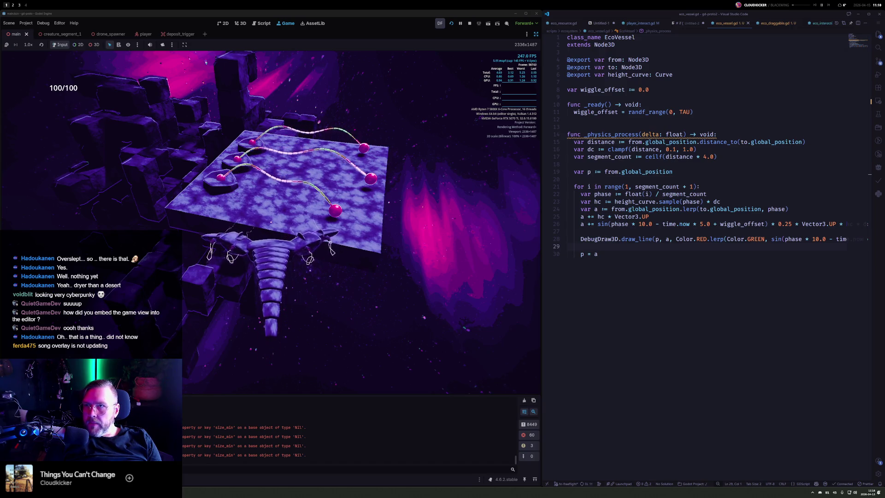
key("alt+4")
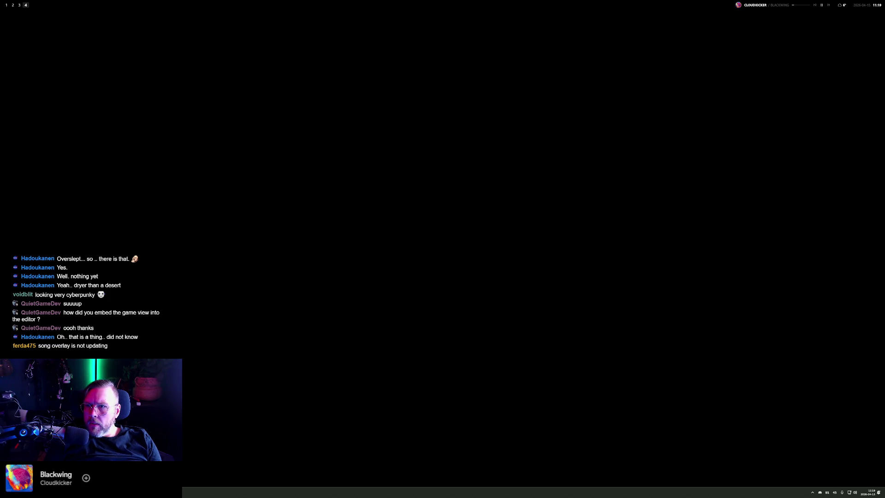
Step: Switch back to virtual desktop 1 with the running game and the EcoVessel script
key("alt+1")
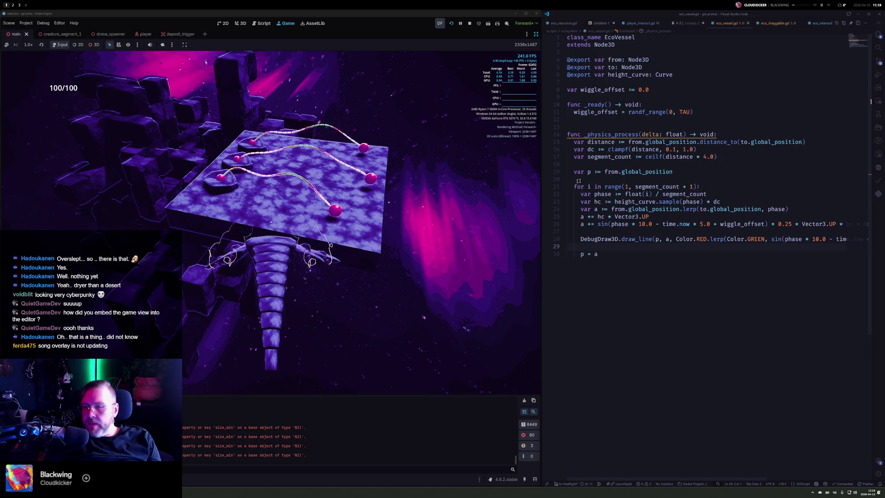
Step: Change the draw_line colours to DARK_VIOLET blending toward YELLOW and save
key("Up")
key("ctrl+Right")
key("ctrl+Right")
key("ctrl+Right")
key("ctrl+Right")
key("ctrl+Right")
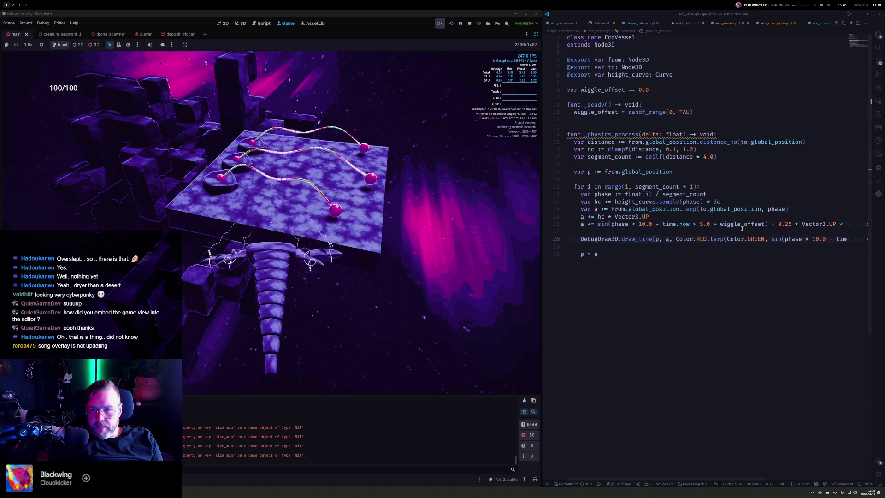
key("ctrl+BackSpace")
type("Darkvi")
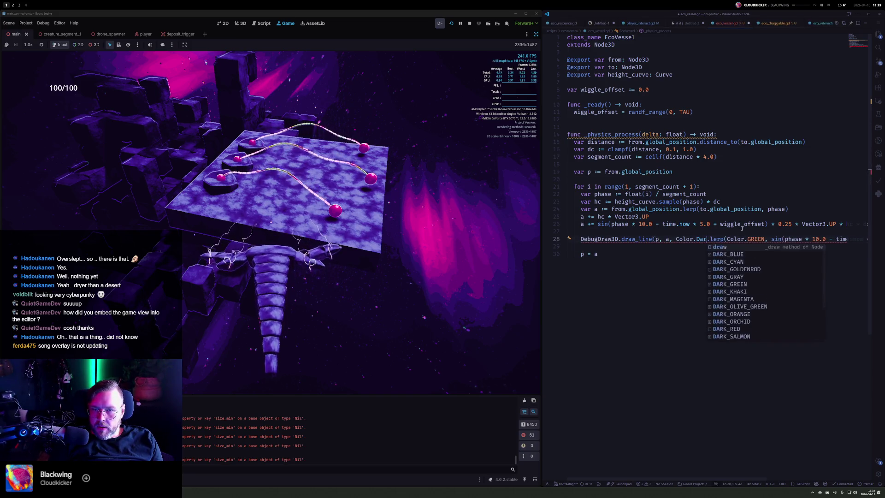
key("Tab")
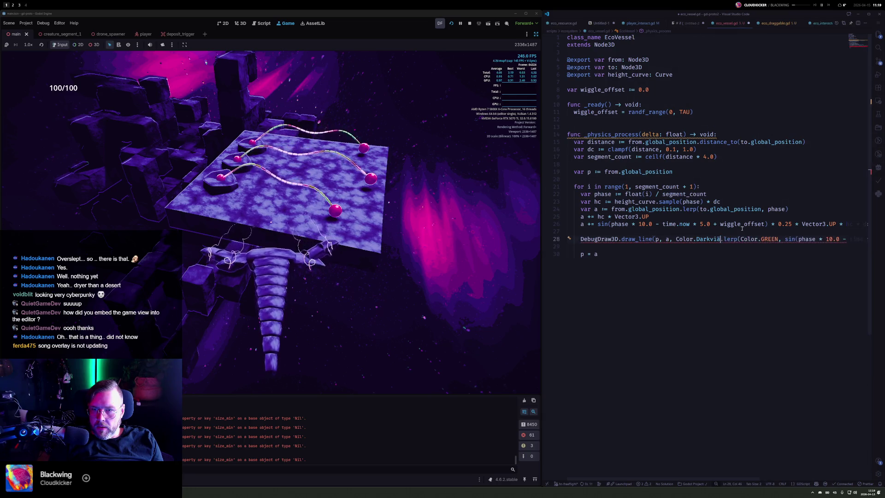
key("ctrl+Right")
key("ctrl+Right")
key("ctrl+Right")
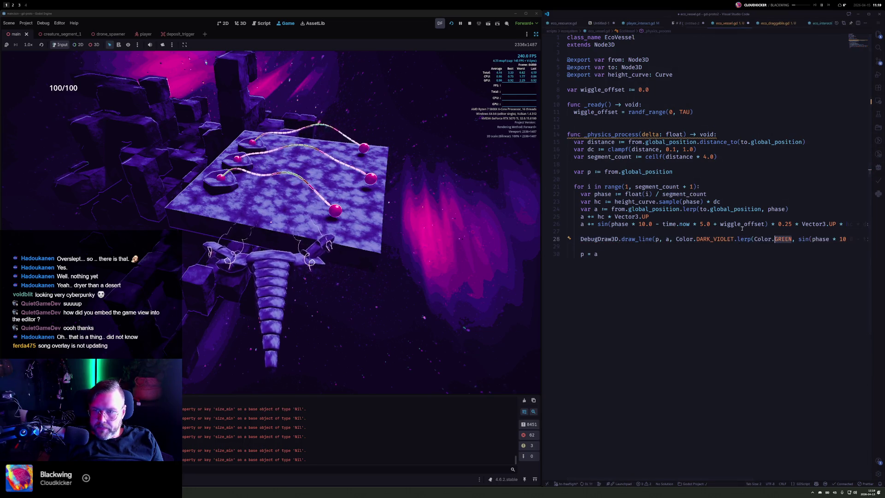
key("Tab")
key("ctrl+s")
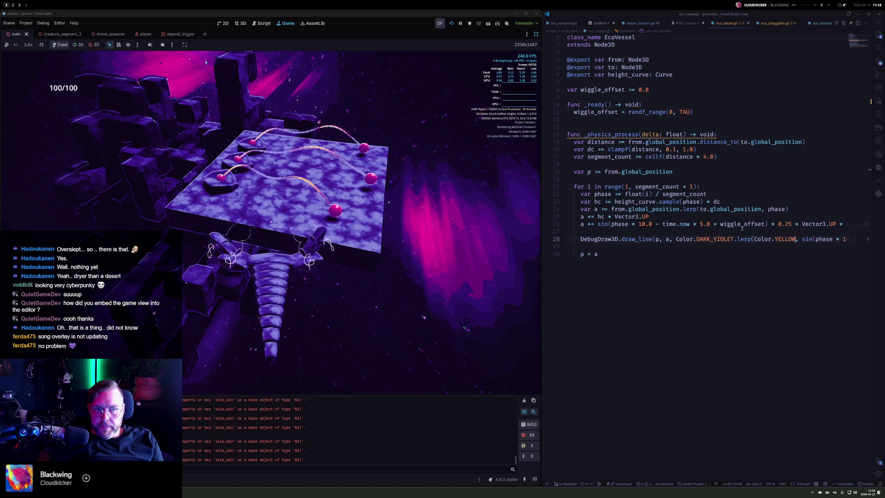
Step: Make the end colour RED and the start colour MAGENTA, saving after each change
key("ctrl+Left")
key("ctrl+Delete")
type("red")
key("Tab")
key("ctrl+s")
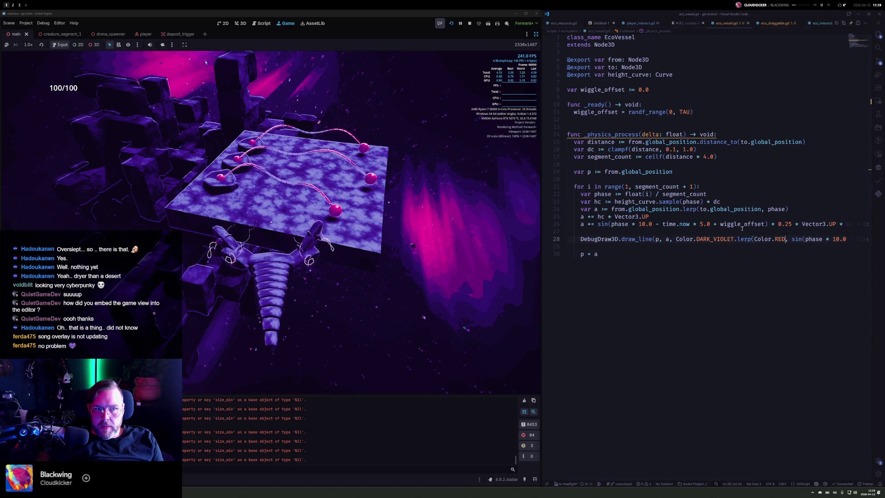
key("ctrl+Left")
key("ctrl+BackSpace")
type("mag")
key("Tab")
key("ctrl+s")
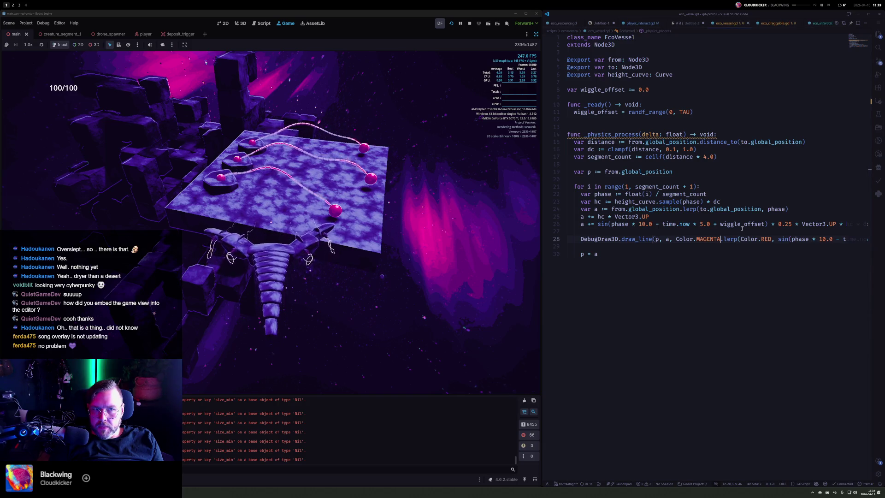
Step: Set the phase multiplier to 13.0 and the time multiplier to 8.0, then save
key("ctrl+Right")
key("ctrl+Right")
key("ctrl+Right")
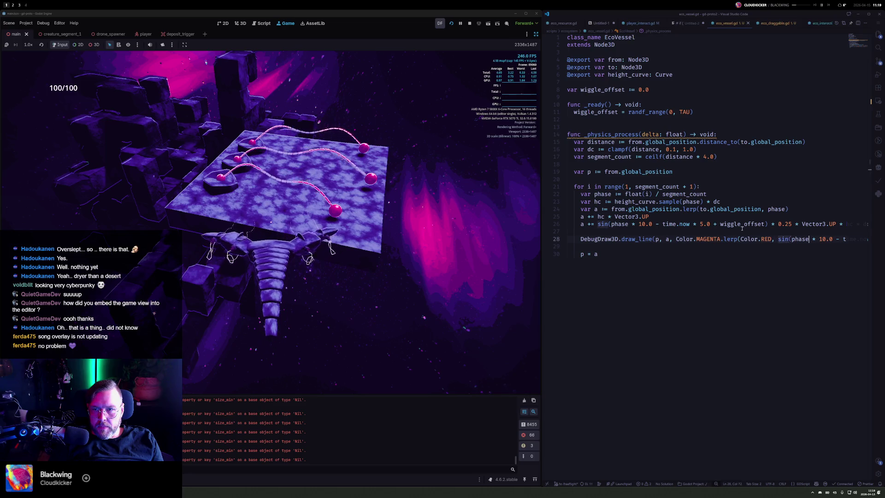
type("5")
key("ctrl+s")
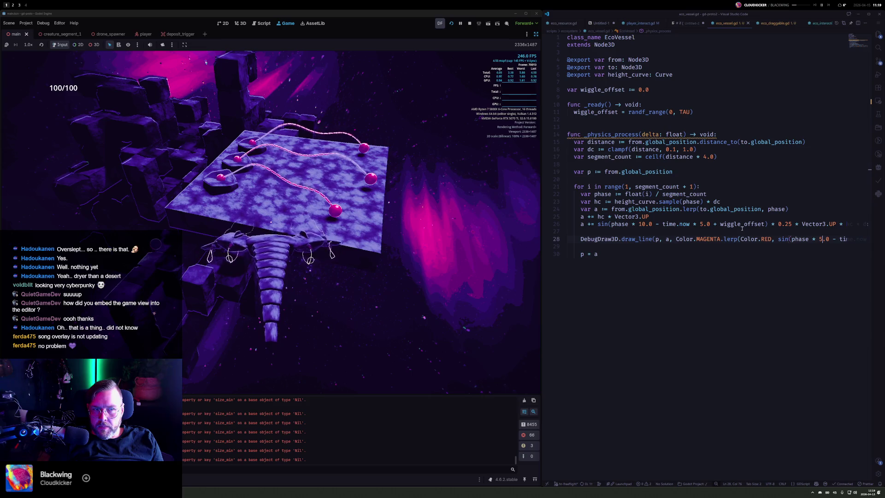
key("BackSpace")
type("13")
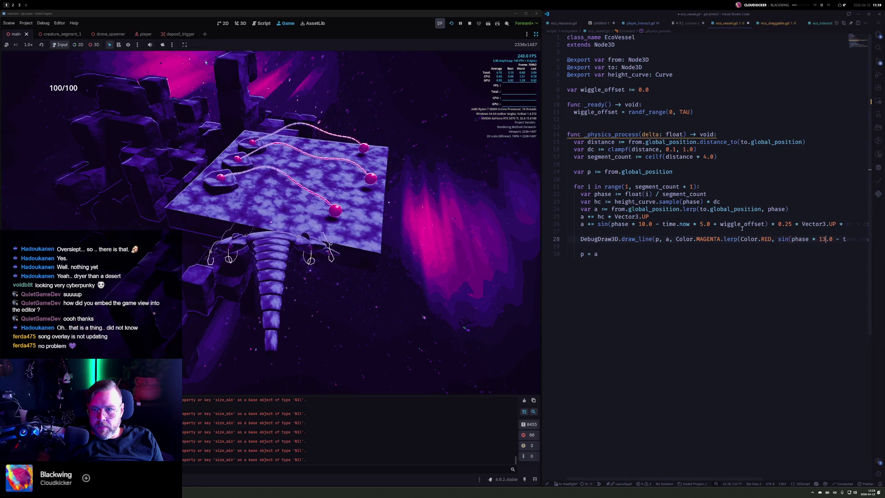
key("Right")
key("Right")
key("Right")
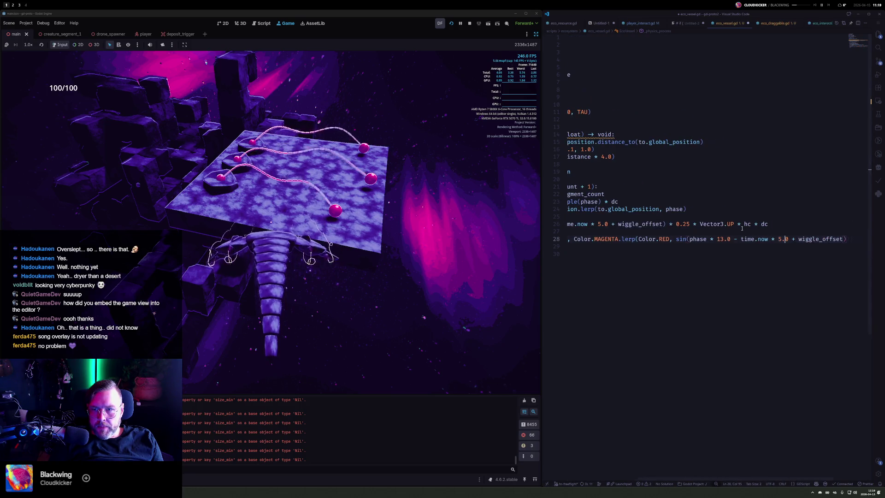
key("Delete")
type("8")
key("ctrl+s")
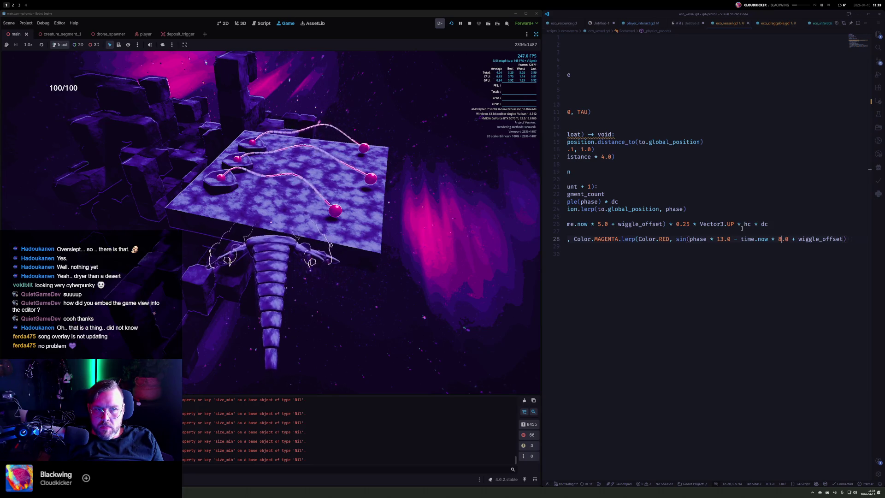
Step: Replace the RED end colour with BLACK
key("Left")
key("Left")
key("Left")
key("BackSpace")
key("BackSpace")
key("BackSpace")
type("BLACK")
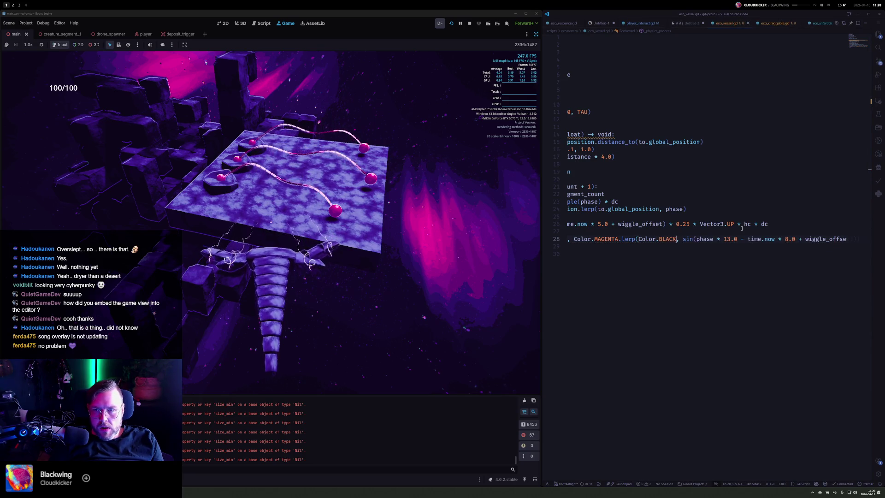
key("Home")
Step: Put each draw_line argument on its own line and append '* 0.5 + 0.5' to the sine weight
key("ctrl+Right")
key("ctrl+Right")
key("ctrl+Right")
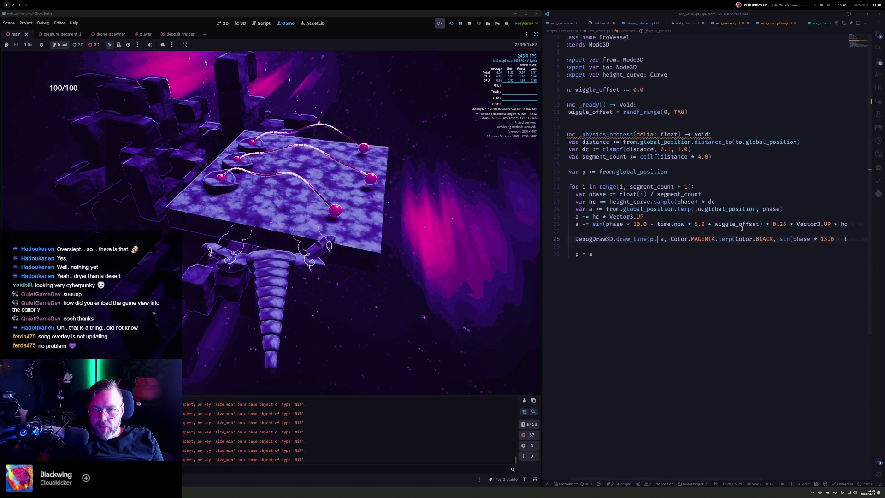
key("ctrl+Left")
key("ctrl+Left")
key("ctrl+Left")
key("Right")
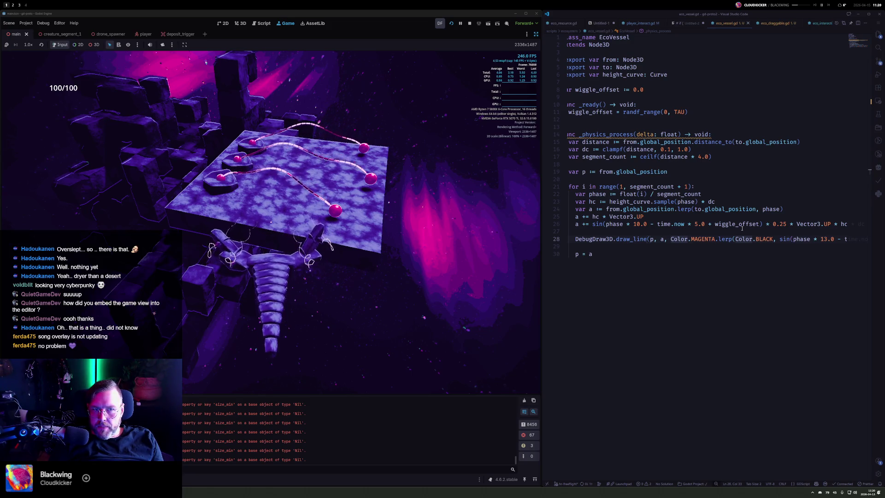
key("Home")
key("ctrl+Right")
key("ctrl+Right")
key("ctrl+Right")
key("Return")
key("Return")
key("ctrl+Right")
key("ctrl+Right")
key("Return")
key("End")
key("Left")
key("Return")
key("Up")
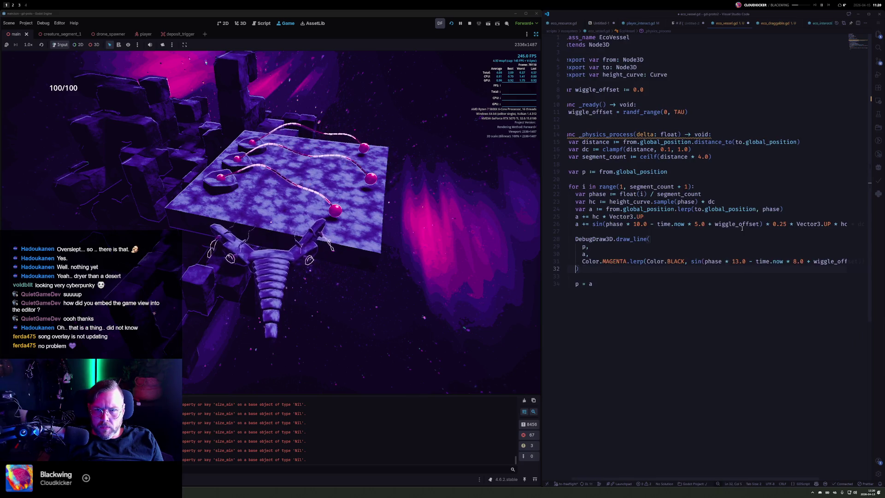
key("End")
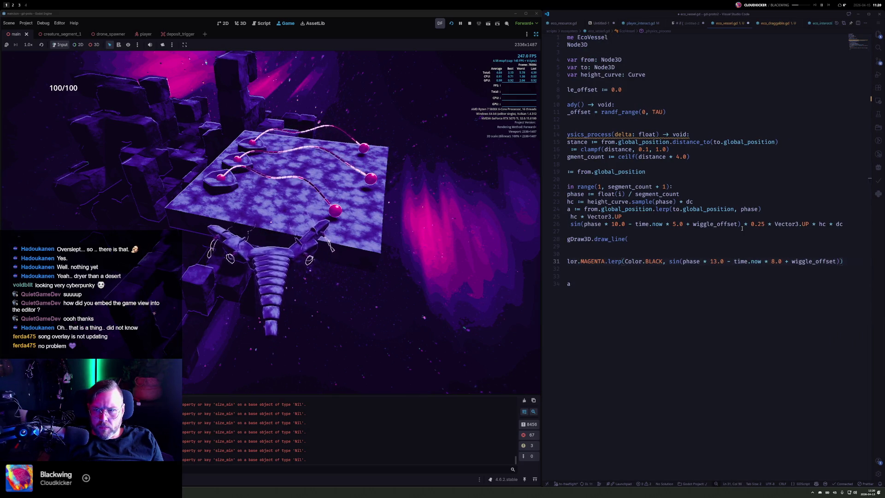
type("* 0.5 + 0")
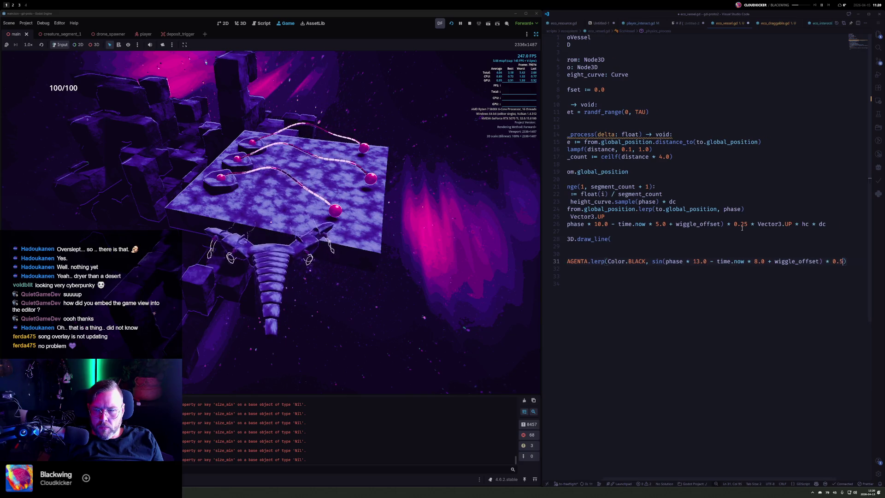
type(".5")
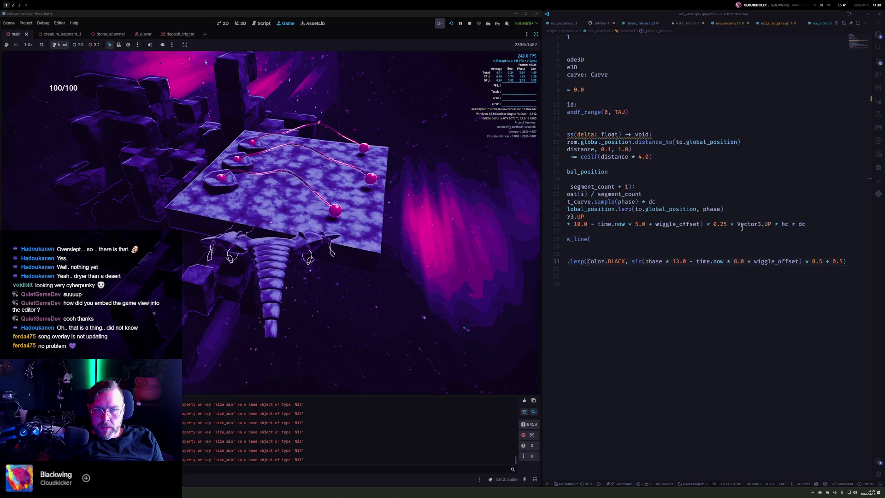
Step: Change the end colour from BLACK back to RED
key("Home")
key("ctrl+Right")
key("ctrl+Right")
key("Right")
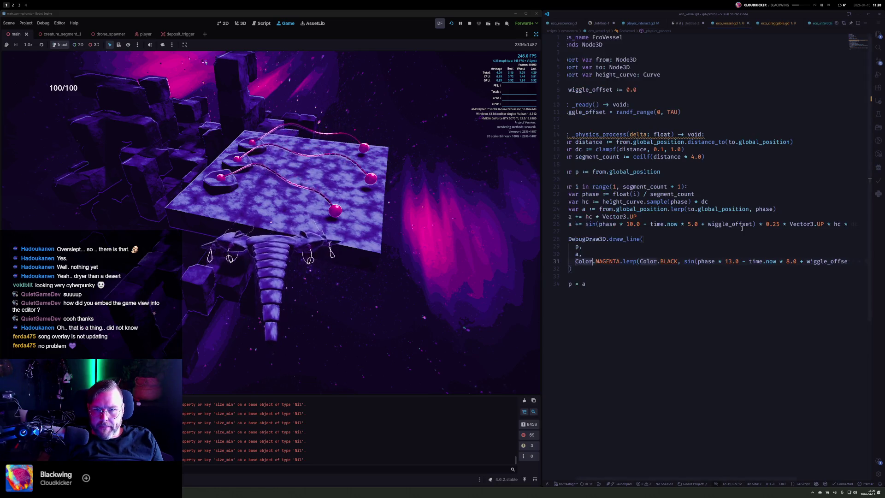
key("ctrl+Right")
key("ctrl+Right")
key("ctrl+Right")
key("ctrl+BackSpace")
type("RED")
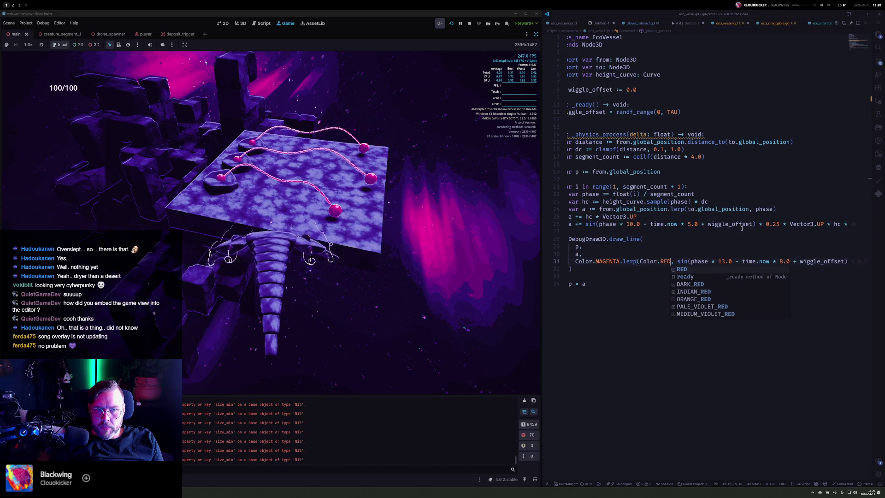
Step: Replace MAGENTA with DARK_MAGENTA as the start colour and save eco_vessel.gd
key("Escape")
key("ctrl+Left")
key("ctrl+Left")
key("ctrl+Left")
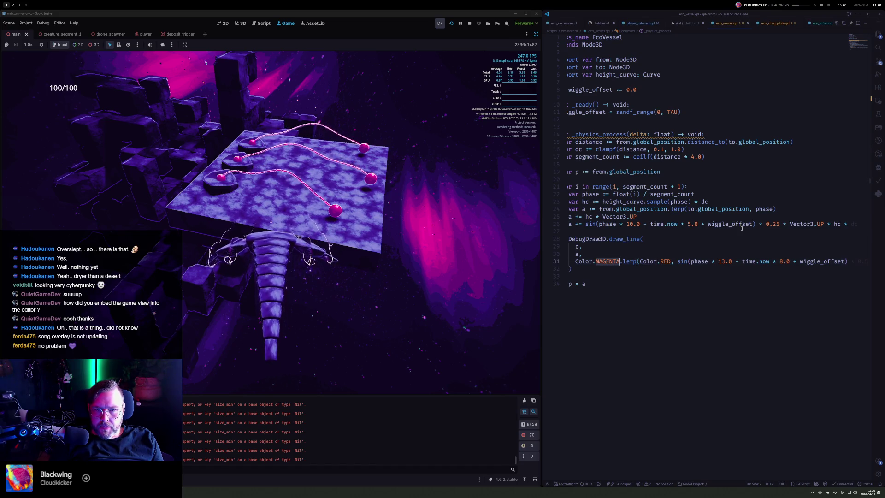
key("ctrl+Delete")
type("Da")
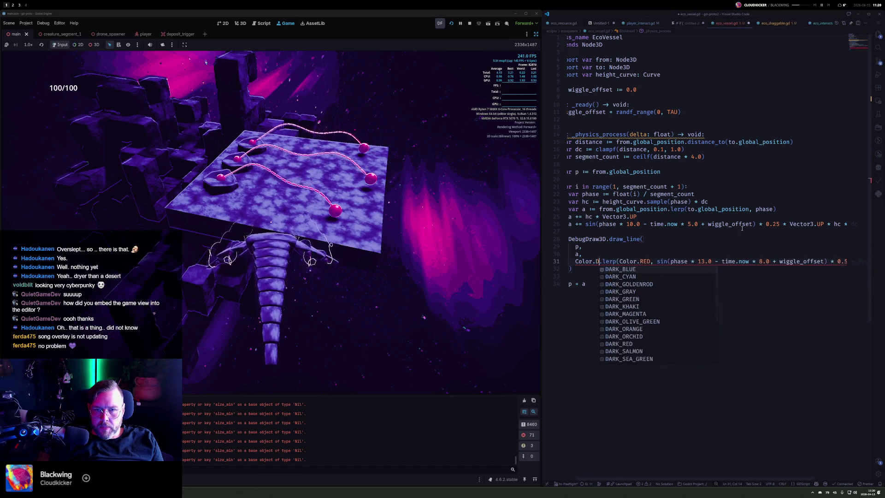
type("rk_m")
key("Return")
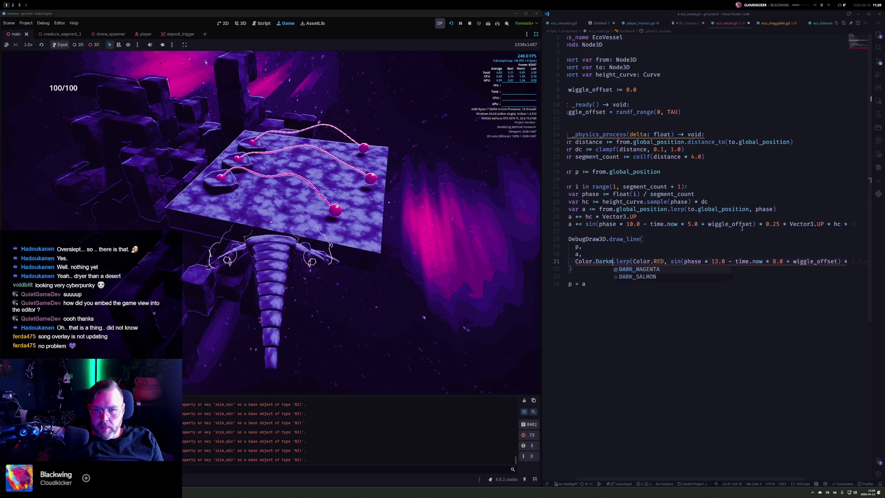
key("ctrl+s")
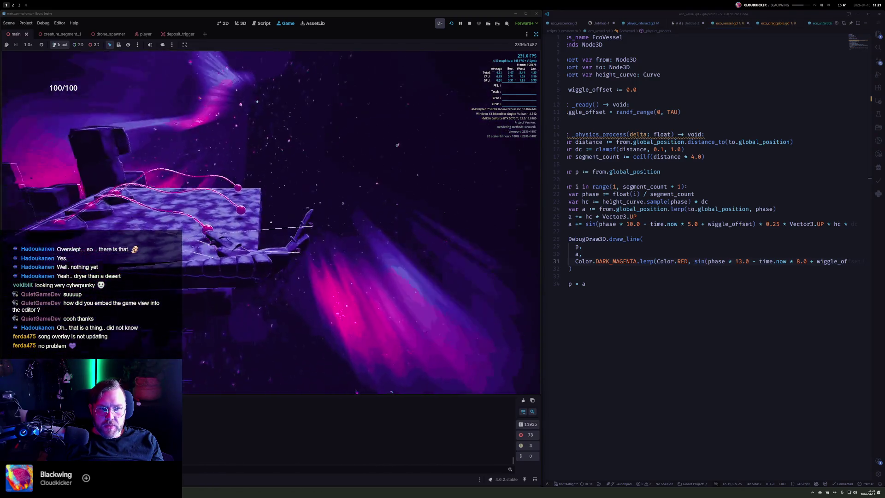
left_click(751, 67)
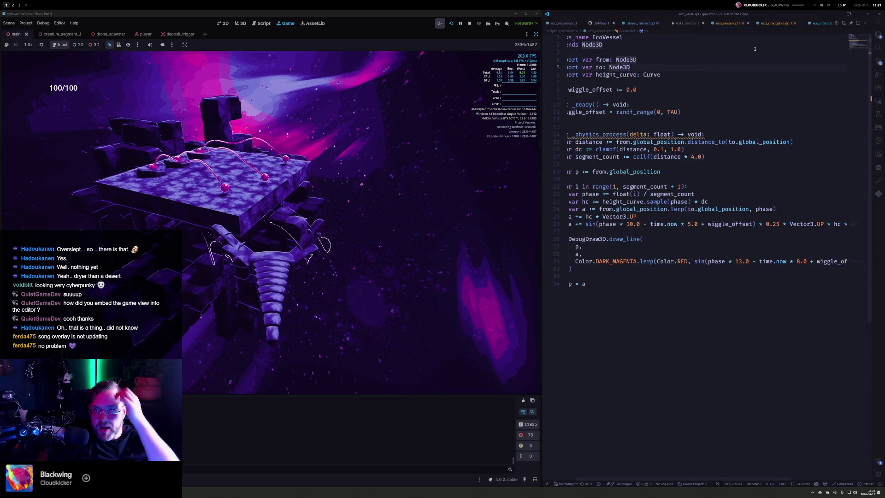
Step: Review player_interact.gd's raycast and hover-leave logic, highlighting is_instance_valid and interactible uses
left_click(823, 24)
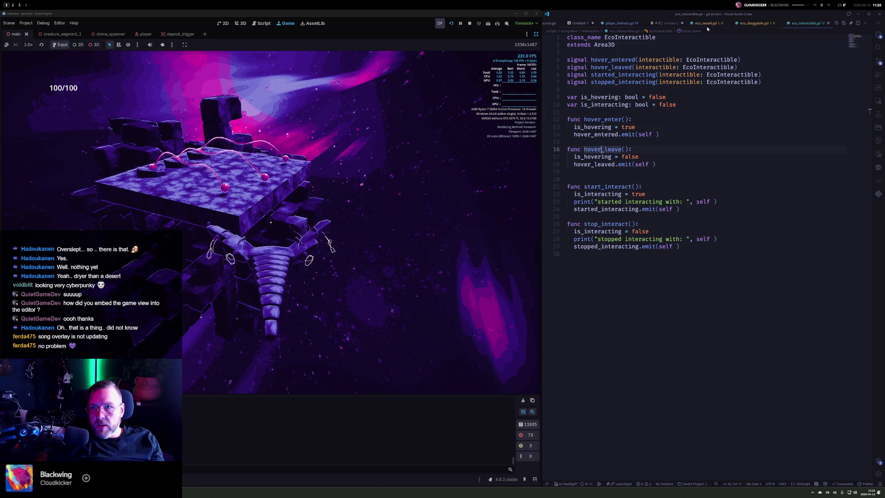
left_click(623, 23)
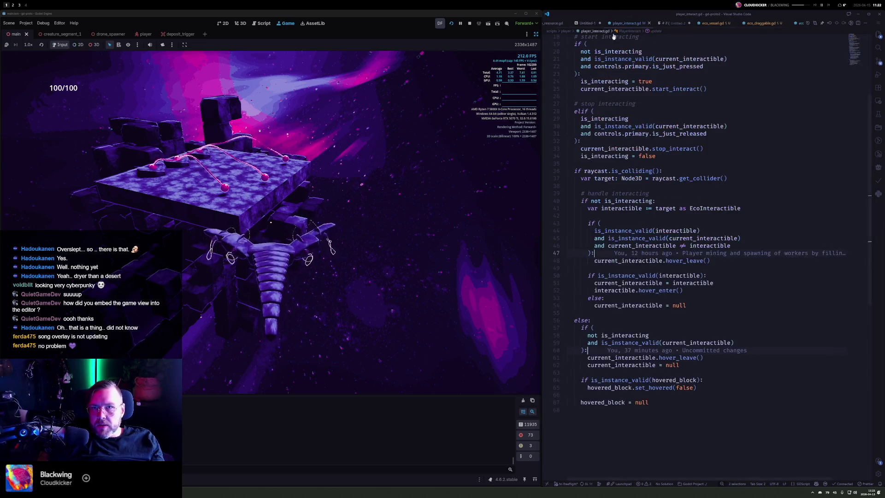
scroll(611, 190, "up", 2)
left_click(632, 217)
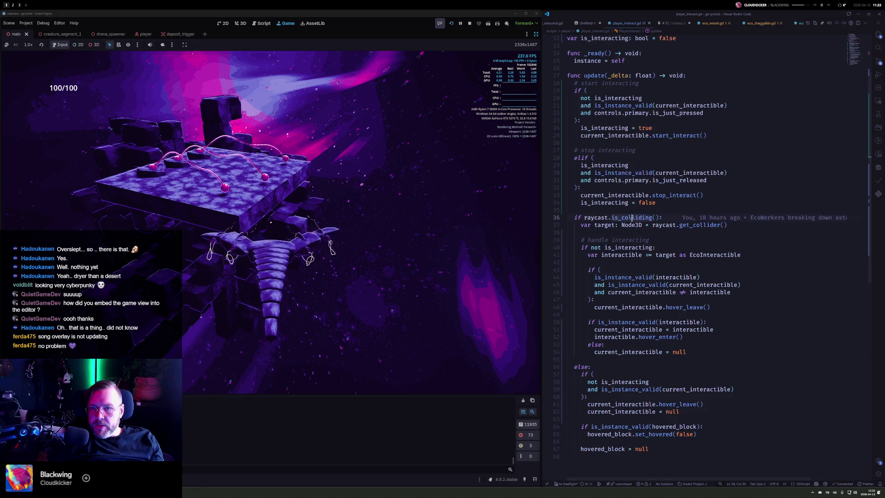
left_click(660, 247)
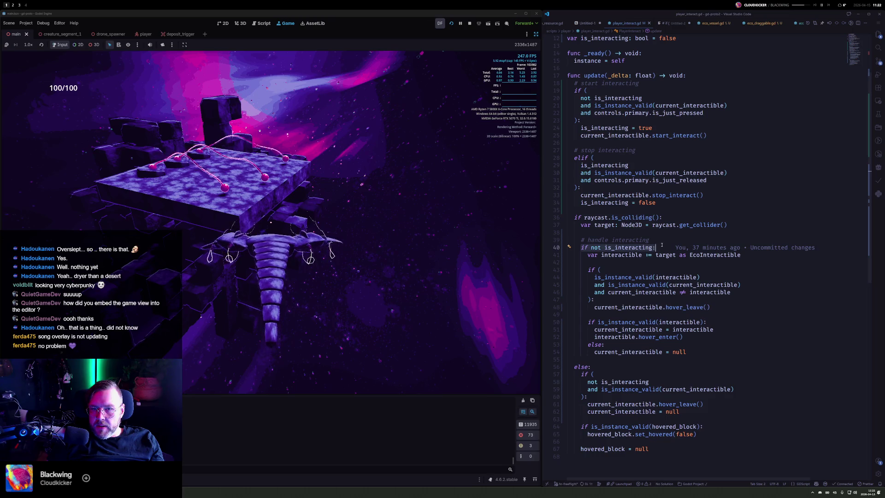
left_click(586, 270)
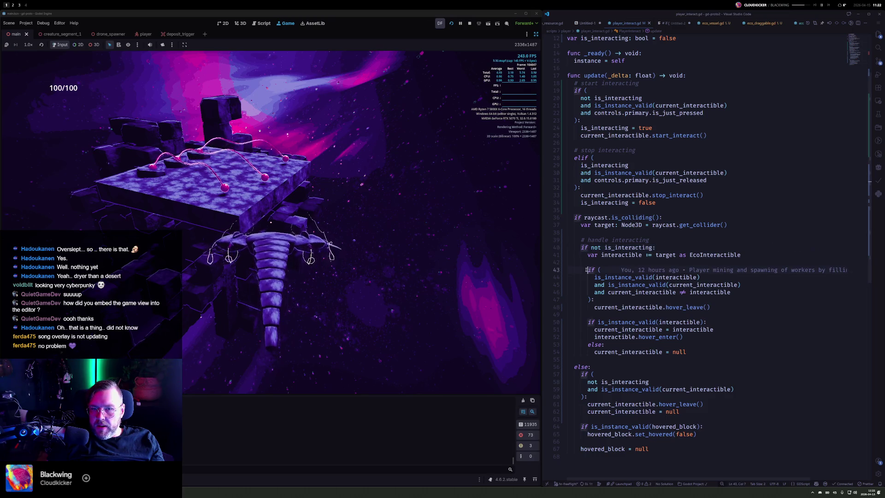
mouse_move(597, 278)
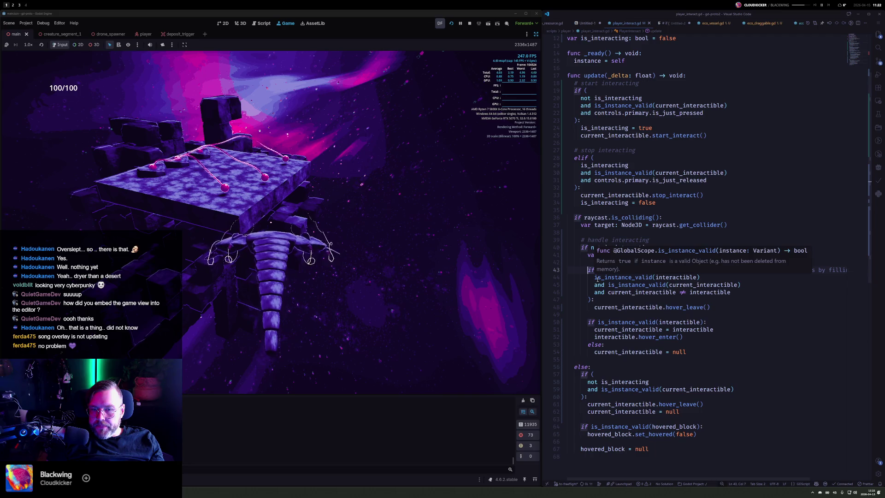
double_click(597, 278)
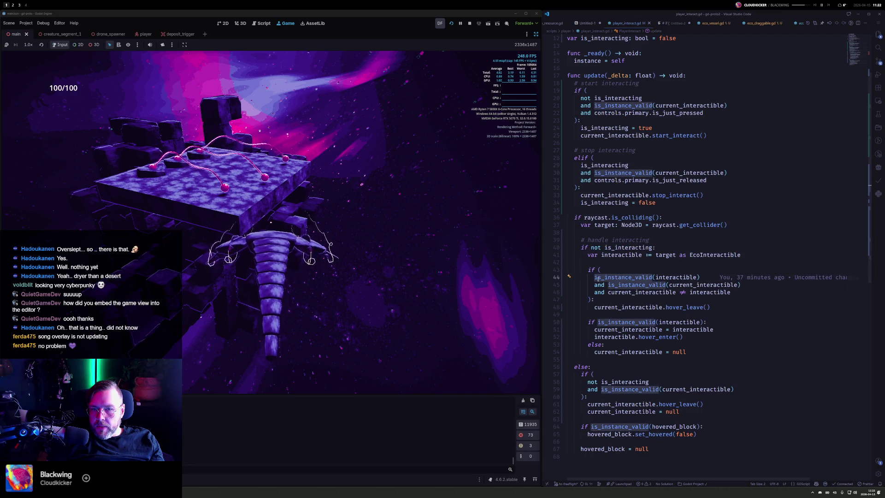
double_click(610, 255)
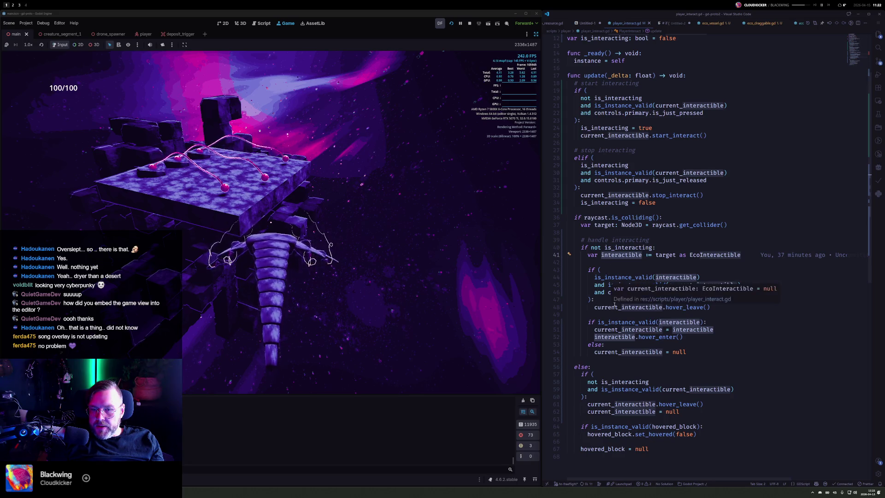
left_click(707, 354)
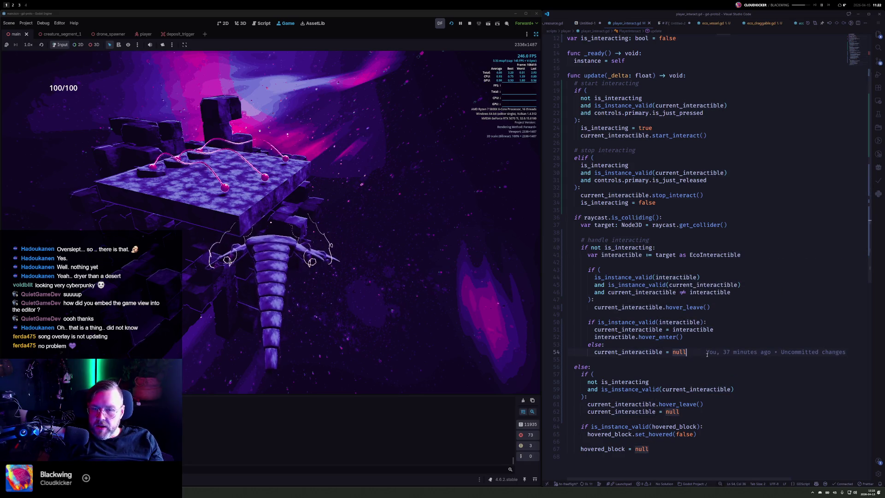
Step: Add 'if not is_instance_valid(interactible):' calling current_interactible.hover_leave() and setting current_interactible = null
key("Return")
key("Return")
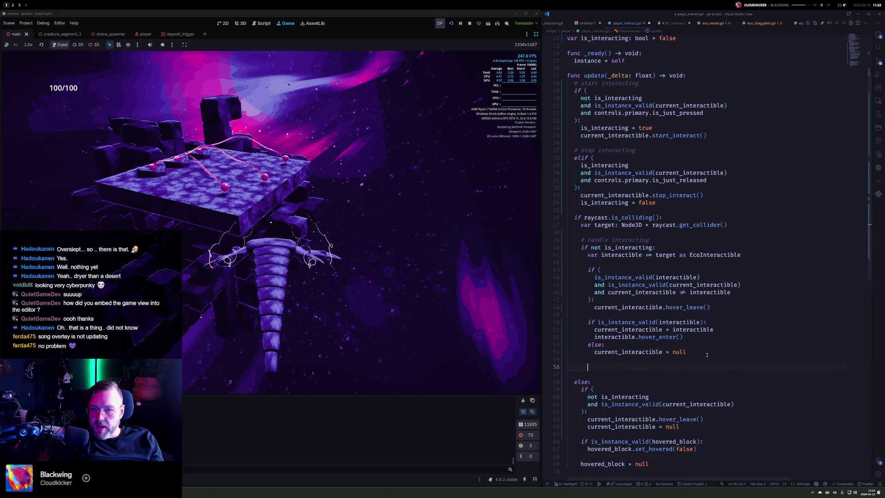
type("if")
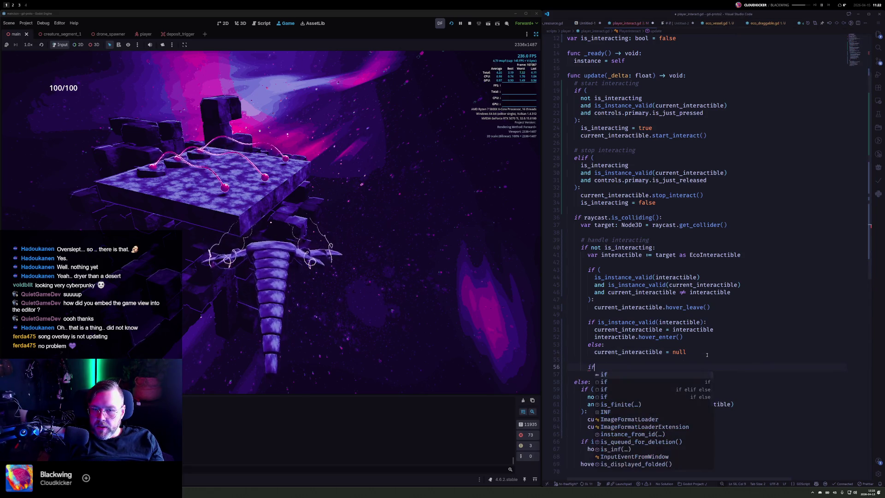
key("BackSpace")
key("BackSpace")
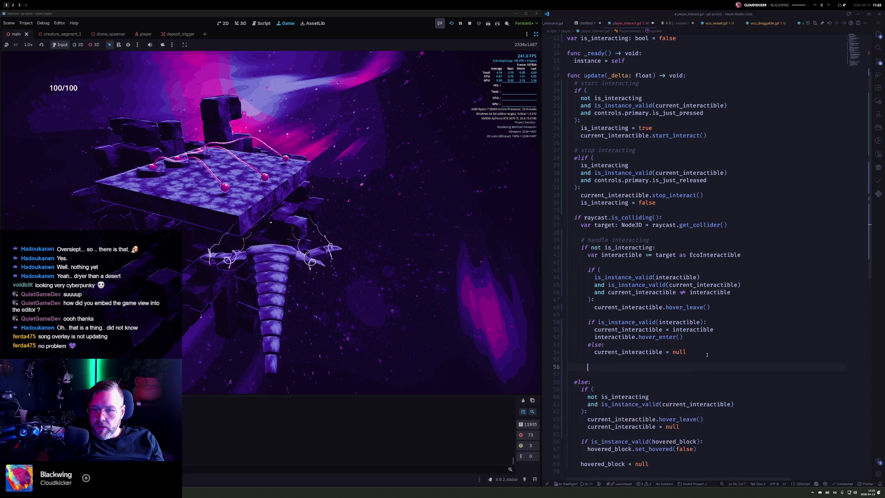
type("if not is_instance_valid(i")
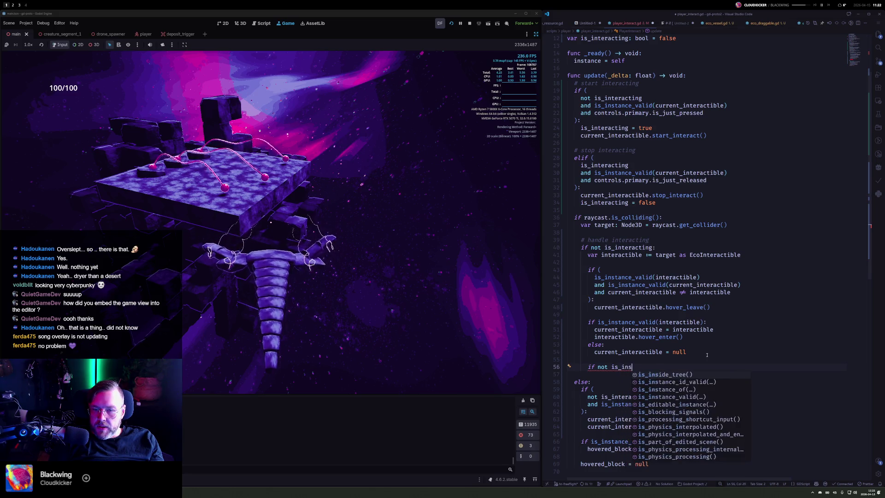
type("nter")
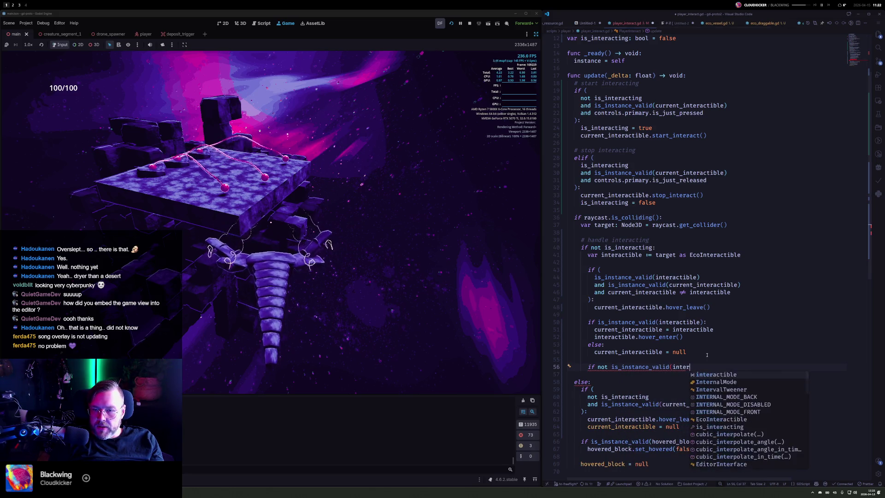
type("actible):")
key("Return")
type("cu")
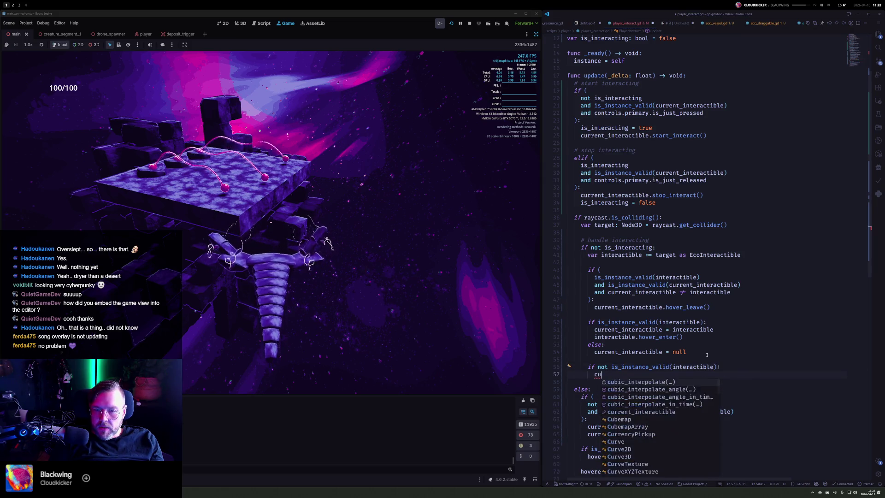
type("rrent_interactible.")
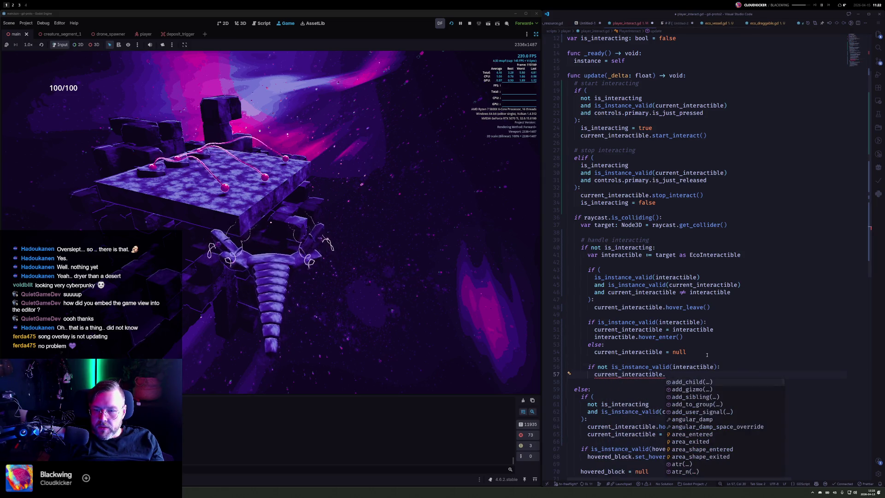
type("hover_l")
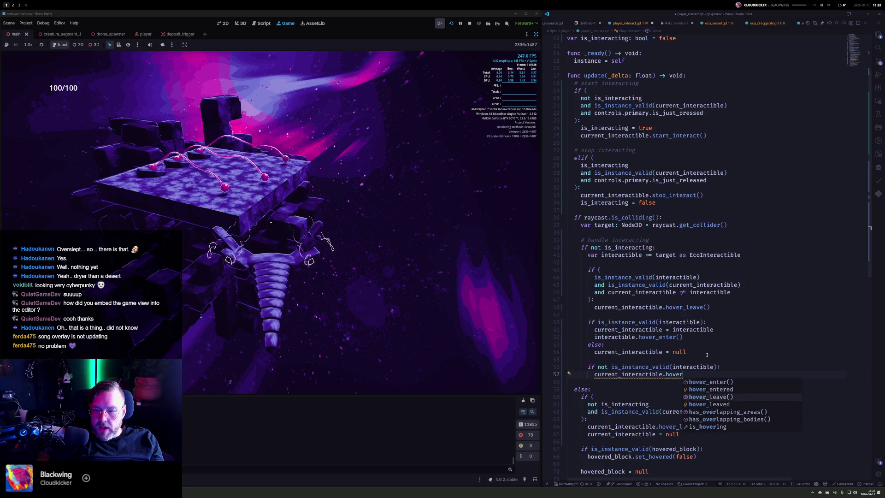
key("Return")
key("Return")
type("currenti")
key("Tab")
type("= null")
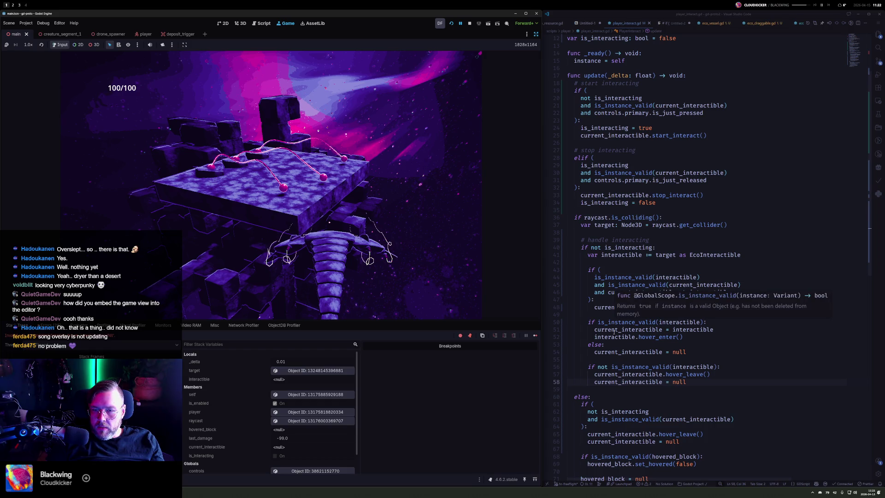
Step: Move the new validity-check block up above the hover check
left_click(608, 322)
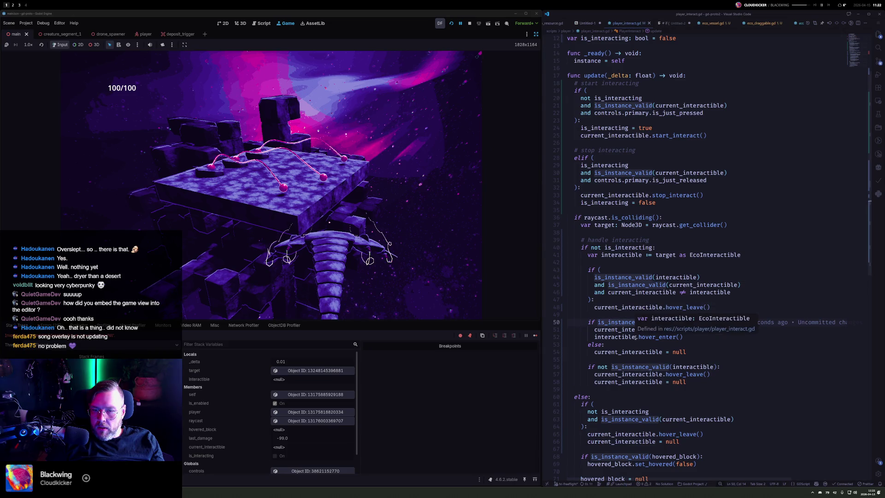
left_click(706, 382)
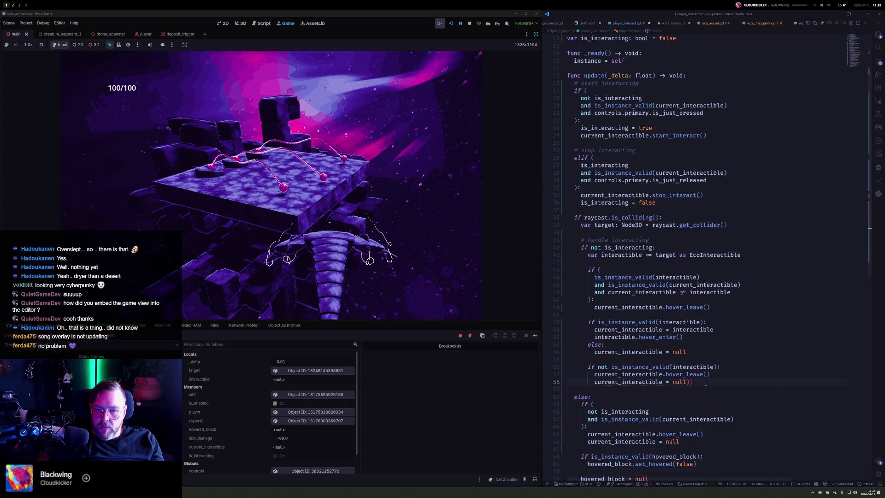
key("shift+Up")
key("shift+Up")
key("shift+Home")
key("alt+Up")
key("alt+Up")
key("alt+Up")
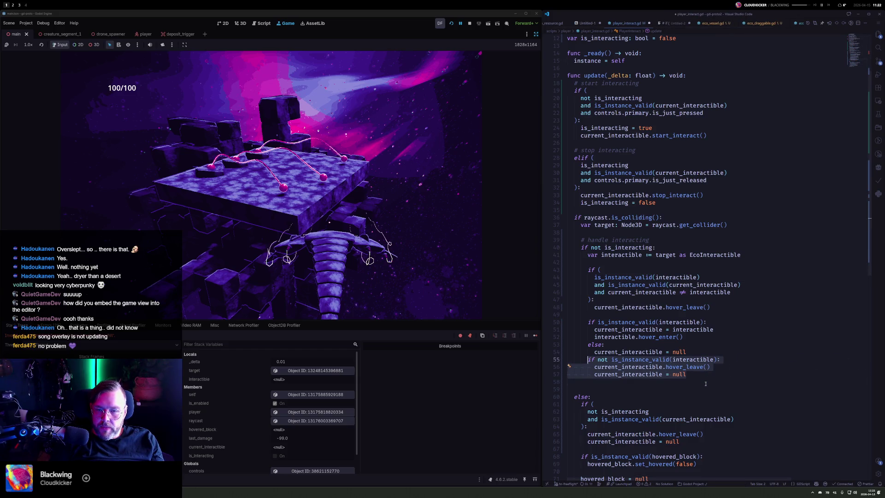
key("alt+Up")
key("alt+Up")
key("alt+Up")
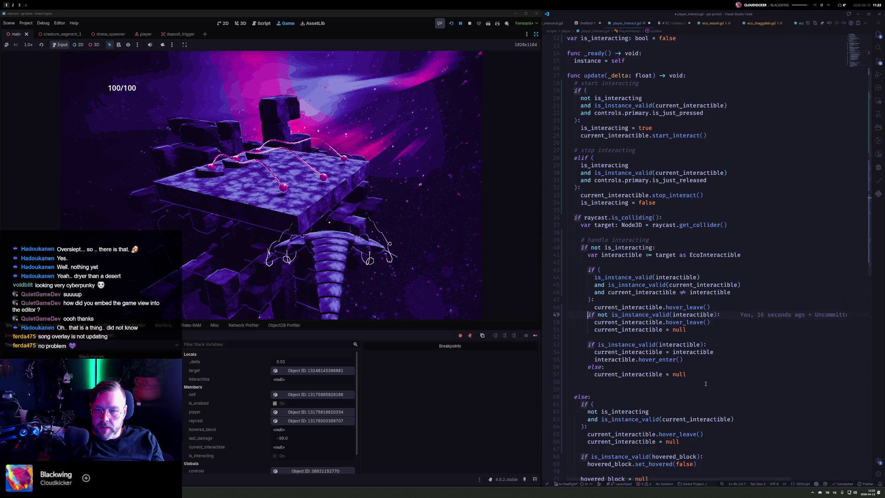
key("Return")
Step: Add 'and' to the line 50 condition, then delete the added validity-check block
key("ctrl+Right")
key("ctrl+Right")
key("ctrl+Right")
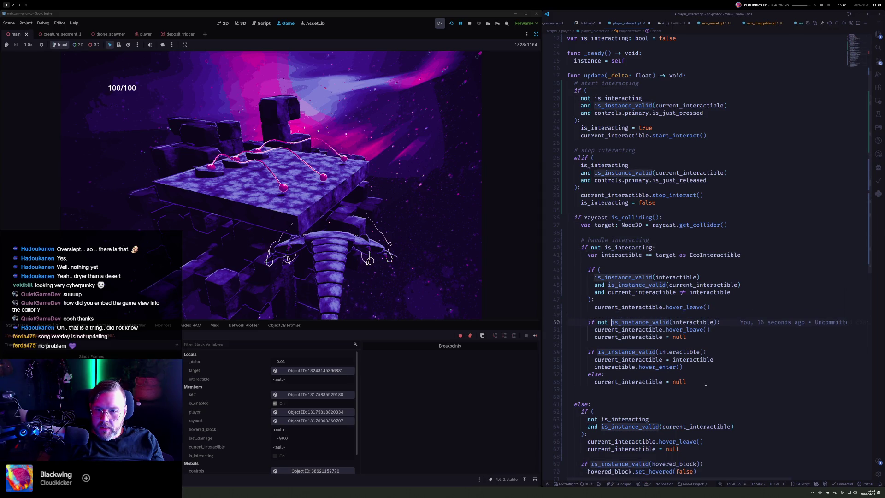
key("End")
key("Left")
type("an")
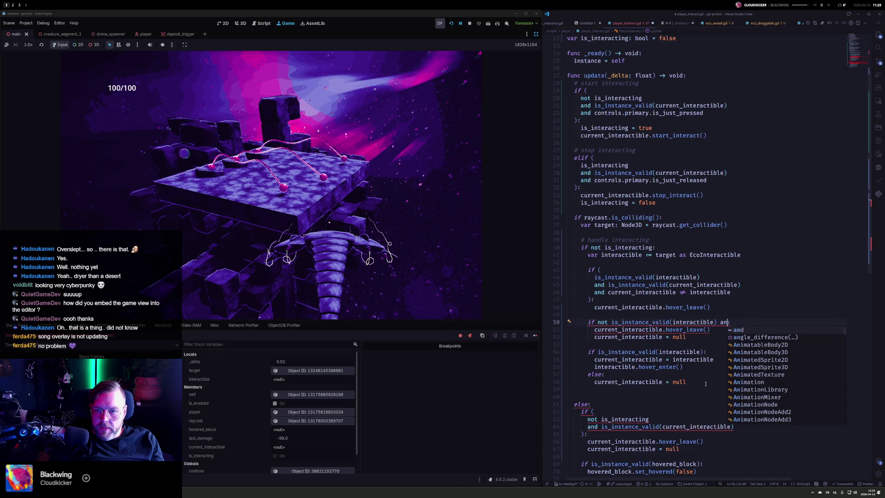
key("Home")
key("shift+Down")
key("shift+Down")
key("shift+Down")
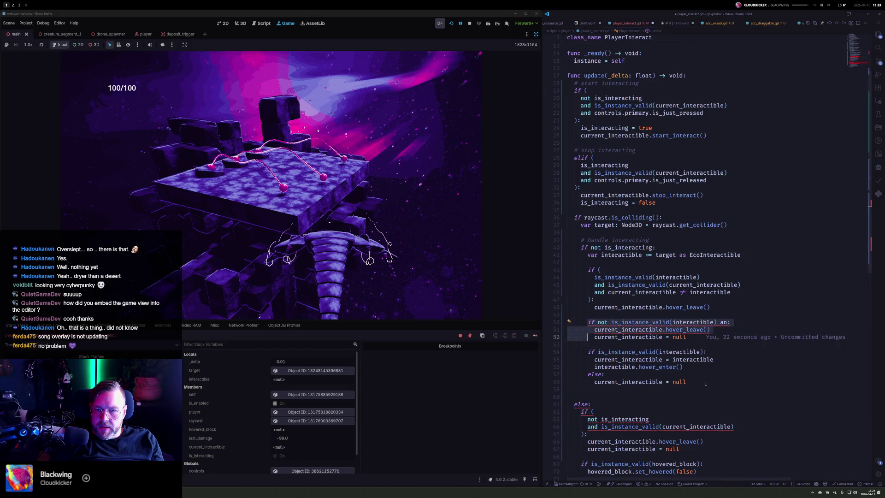
key("Delete")
key("Up")
key("Up")
key("Up")
Step: Remove the redundant is_instance_valid(interactible) condition and stray 'and', save, and restart the game
key("Home")
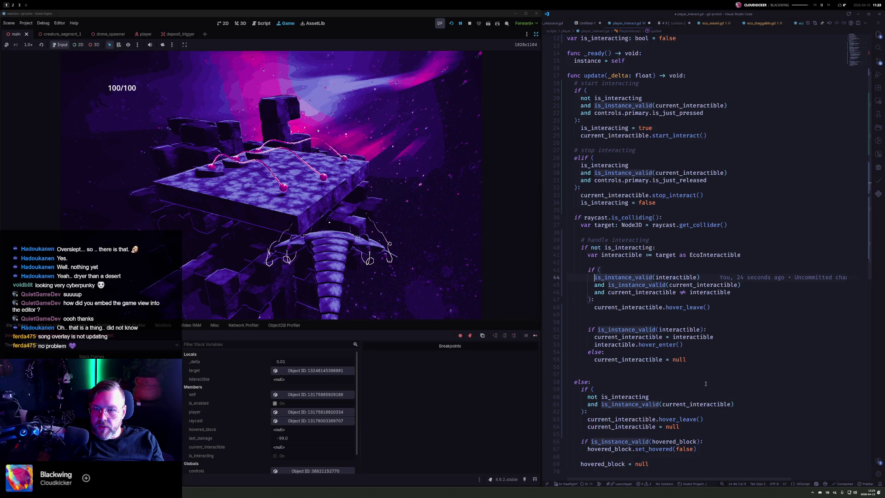
key("ctrl+shift+k")
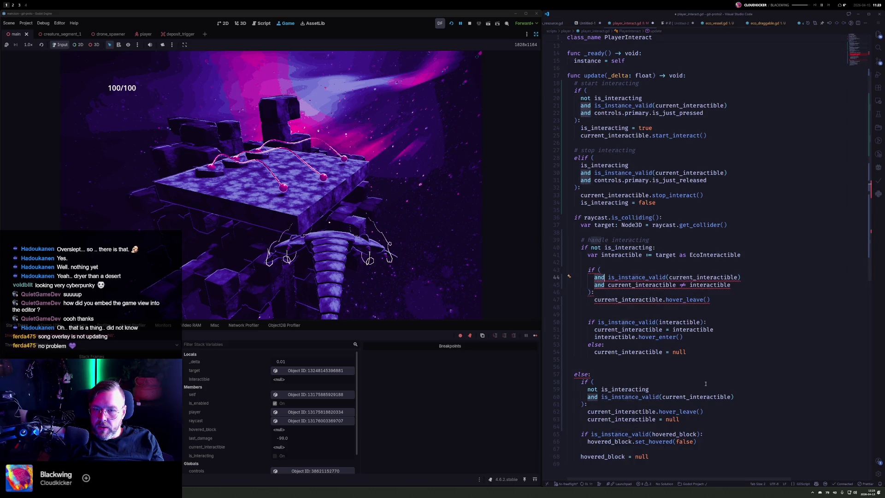
key("Right")
key("Right")
key("Right")
key("ctrl+BackSpace")
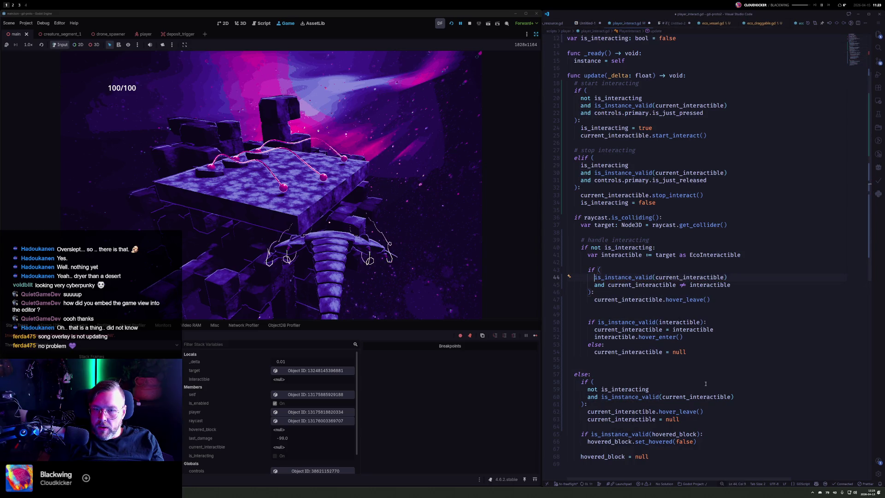
key("Down")
key("Down")
key("Down")
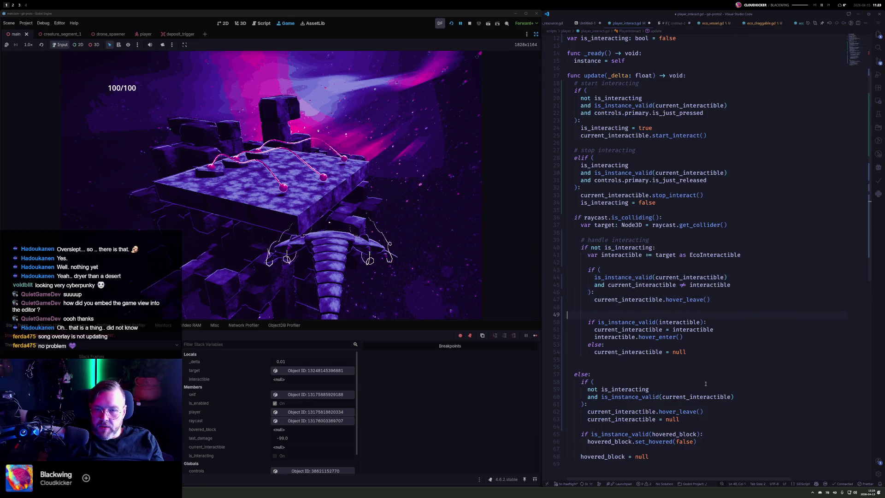
key("ctrl+shift+k")
key("ctrl+s")
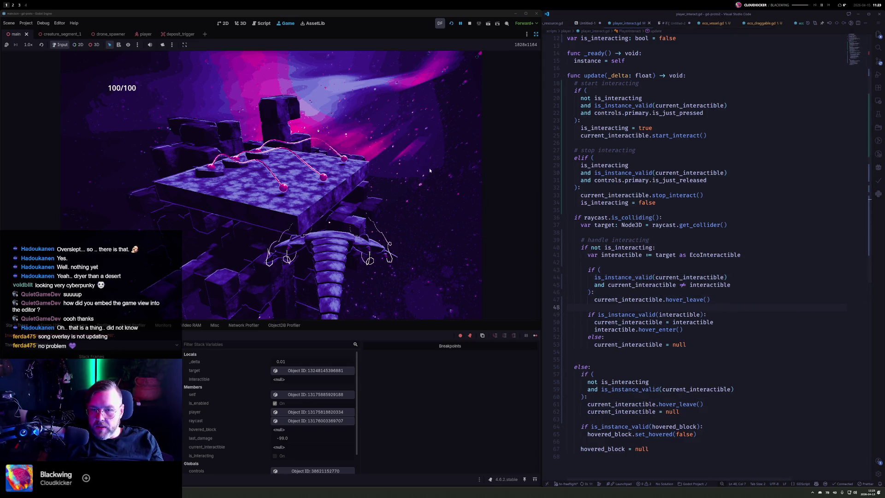
left_click(451, 23)
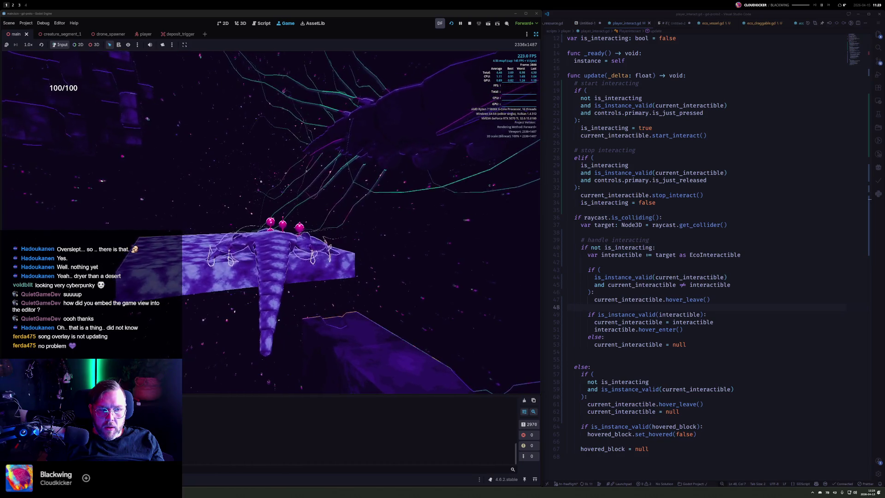
Step: Search the project for the test prints and open the print("testA") match in eco_draggable.gd
left_click(690, 226)
key("ctrl+f")
type("prin")
scroll(690, 226, "up", 4)
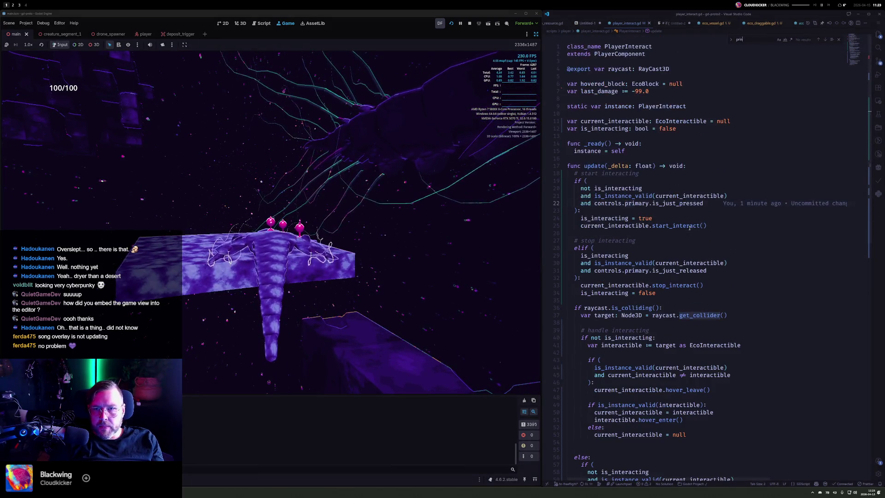
key("BackSpace")
key("BackSpace")
key("Escape")
key("ctrl+f")
key("ctrl+shift+f")
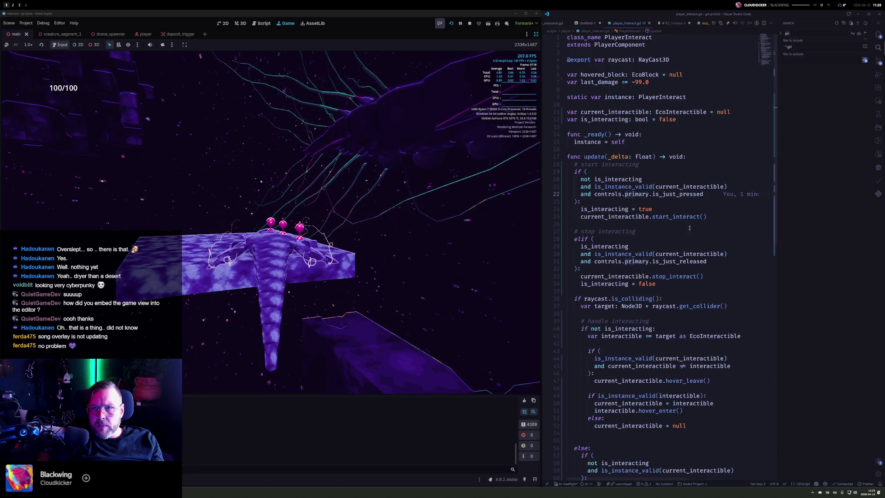
type("\"test")
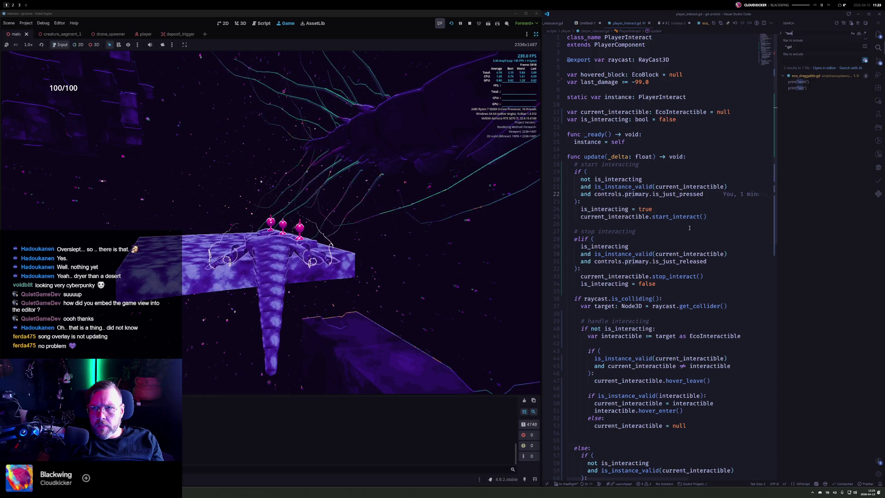
left_click(802, 81)
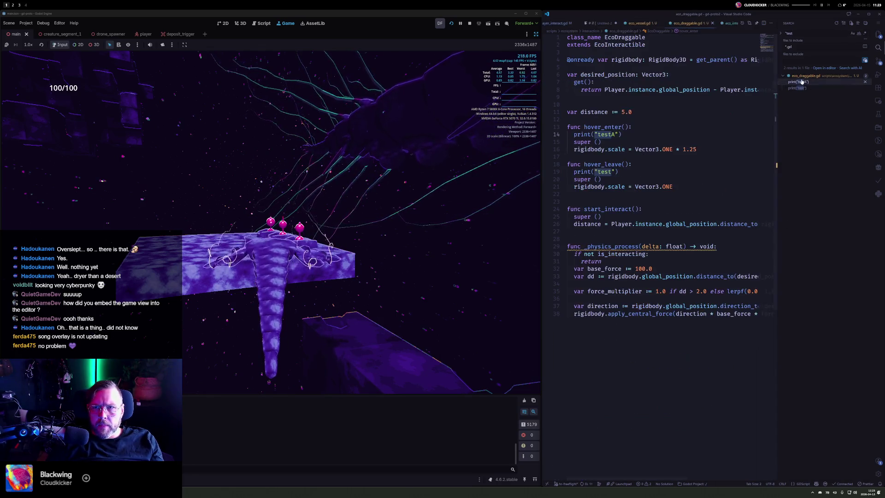
Step: Delete both debug print lines from the hover functions
key("Up")
key("End")
key("shift+Down")
key("BackSpace")
key("Down")
key("Down")
key("Down")
key("shift+Down")
key("BackSpace")
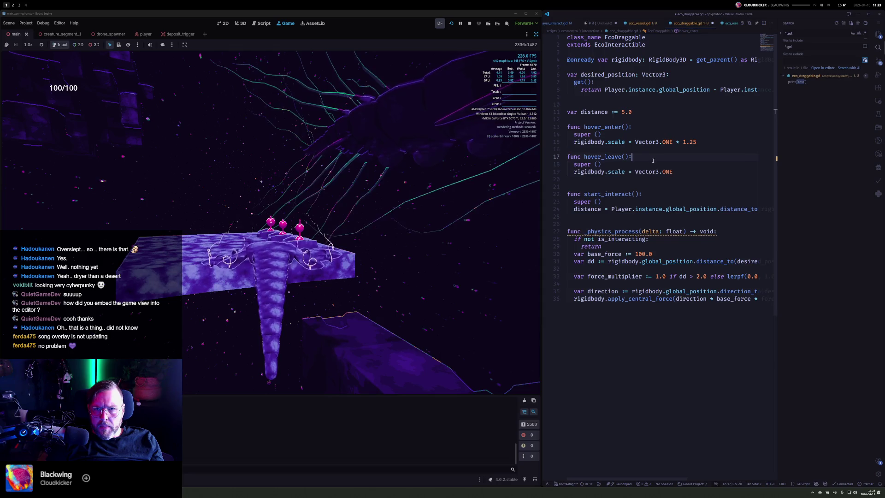
Step: Rename the unused delta parameter on line 27 to _delta
left_click(644, 231)
key("Left")
type("_")
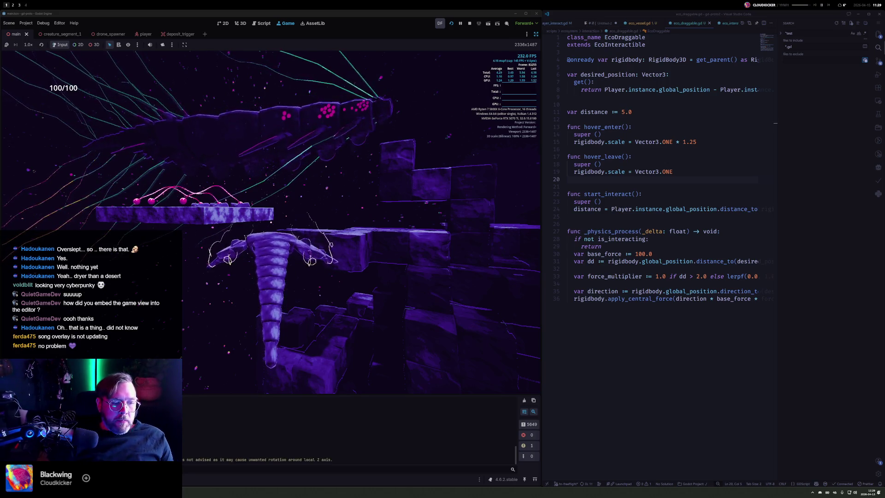
Step: Turn the game camera down toward the platform of draggable orbs
left_click(411, 219)
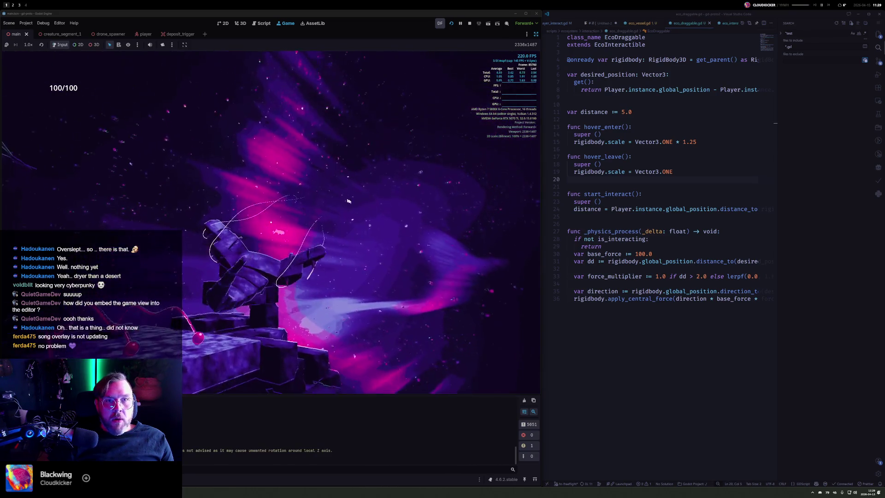
Step: Stop the game and delete the Source2 and Source3 nodes
key("F8")
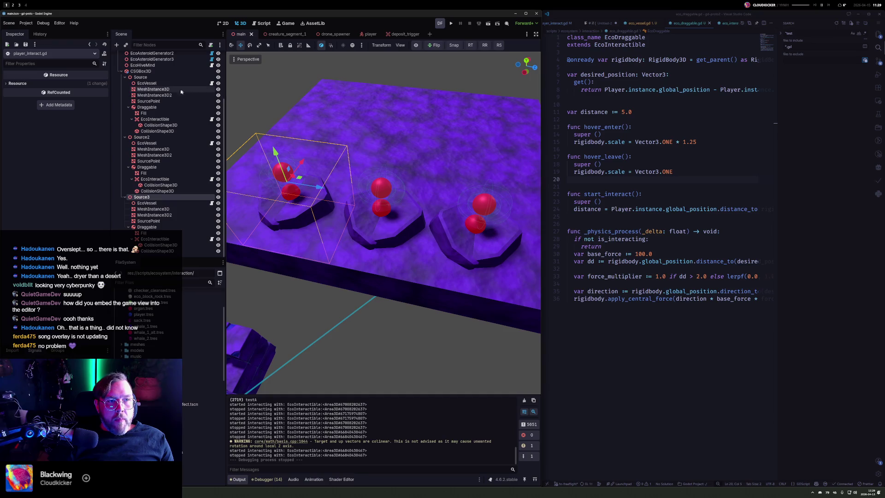
left_click(146, 137, "ctrl")
key("Delete")
key("Return")
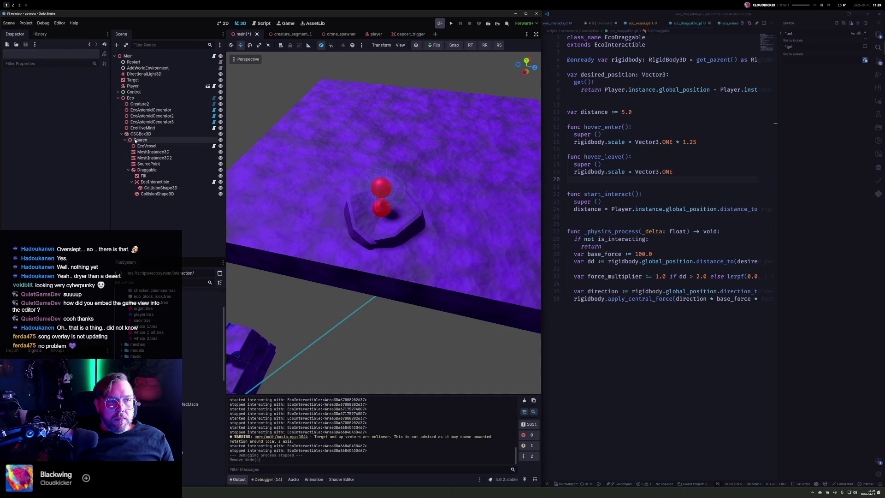
Step: Inspect the remaining Draggable rigid body's collision and Damp settings, then run with F5
left_click(147, 169)
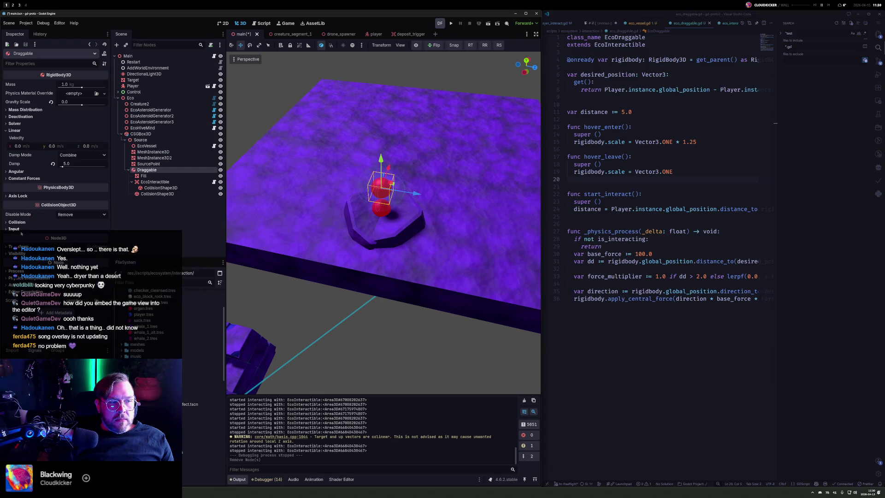
left_click(5, 222)
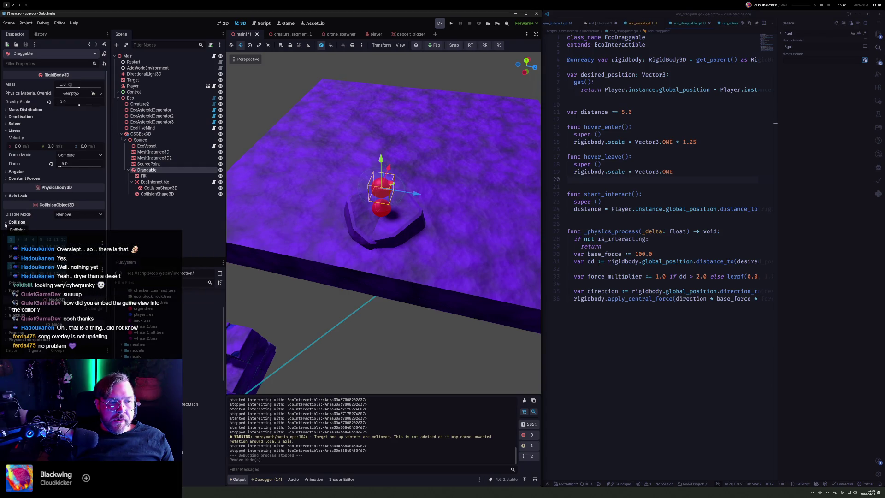
left_click(6, 223)
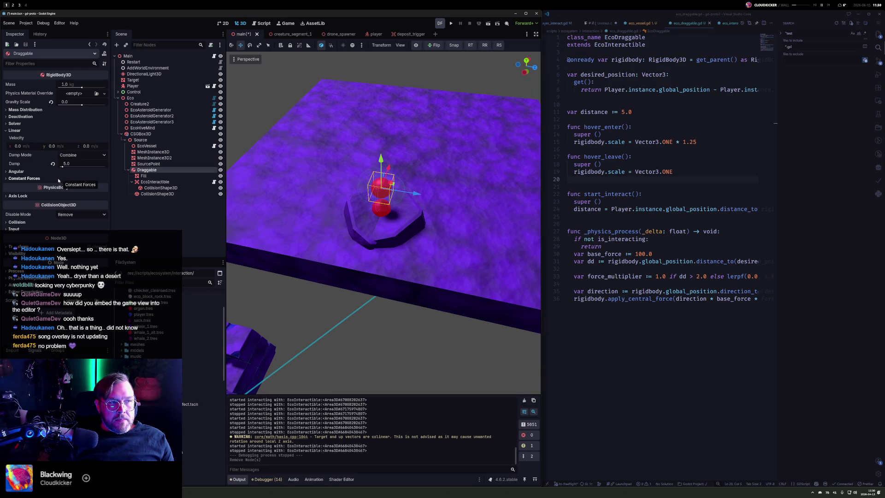
left_click(81, 165)
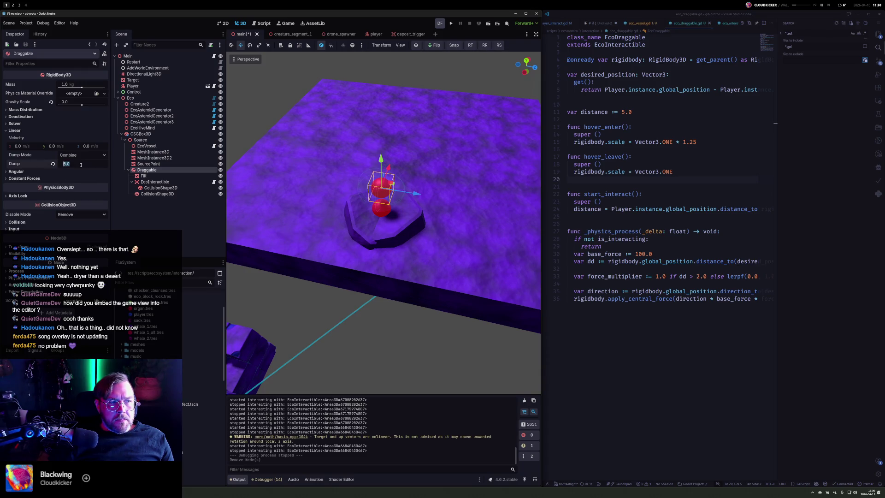
key("F5")
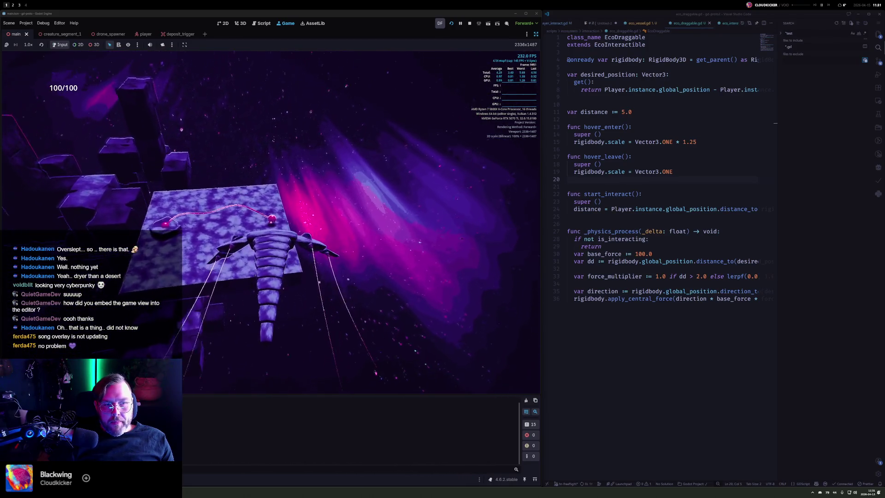
Step: In eco_vessel.gd, replace DARK_MAGENTA with BLACK in the draw_line colour on line 31
left_click(733, 299)
key("ctrl+Tab")
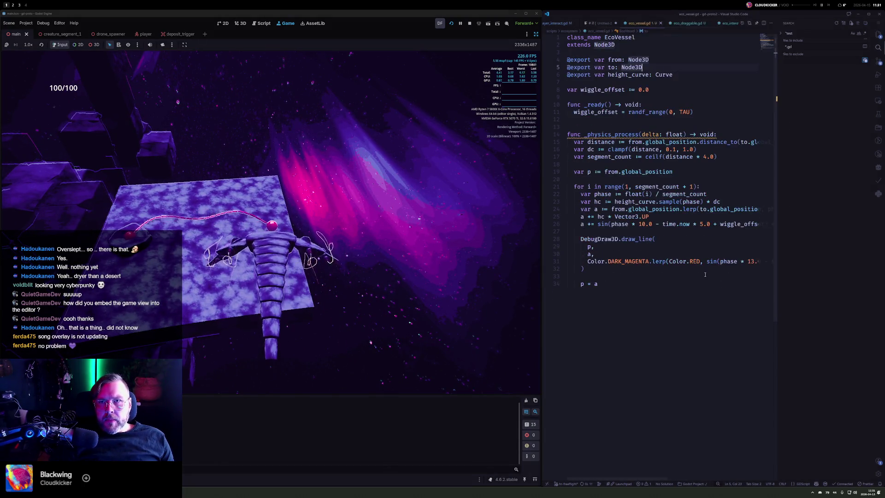
key("Down")
key("Down")
key("Down")
key("Down")
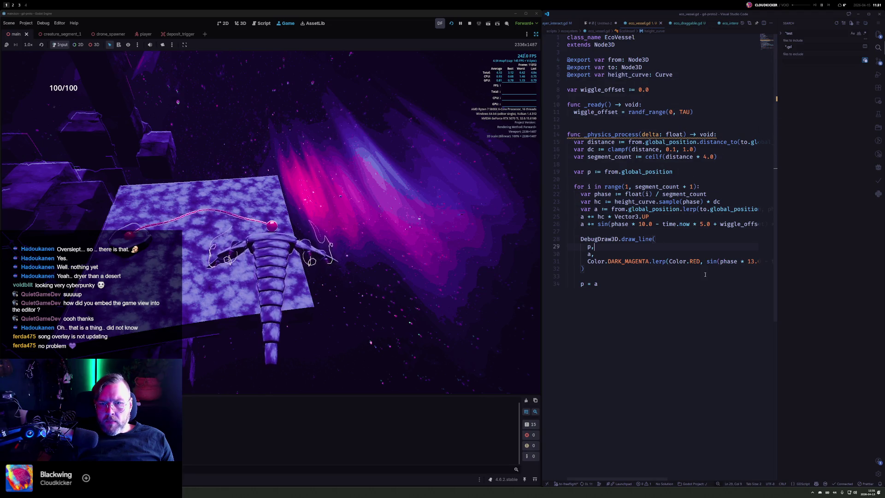
key("Down")
key("End")
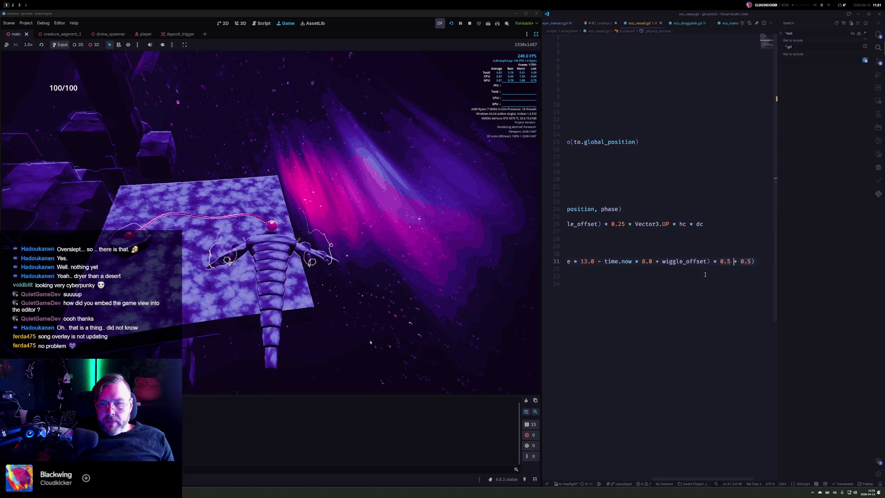
key("ctrl+Left")
key("ctrl+Left")
key("ctrl+Left")
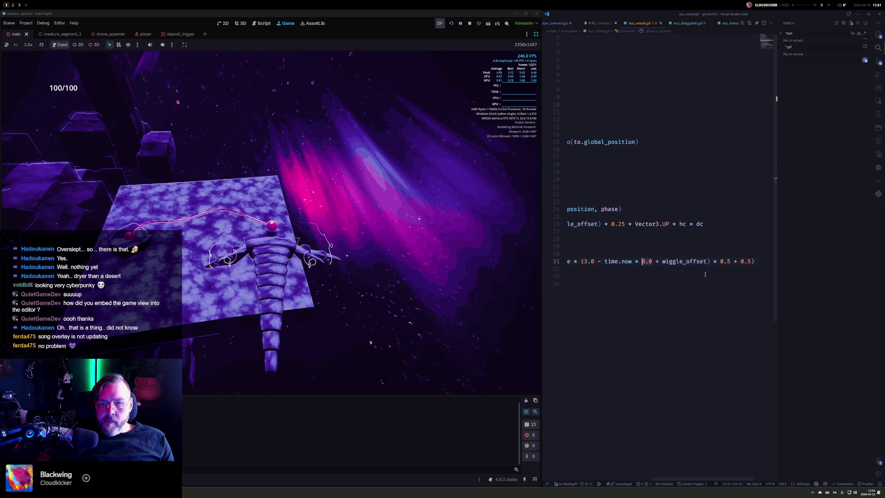
key("Home")
key("ctrl+Right")
key("ctrl+Right")
key("ctrl+Right")
key("ctrl+Left")
key("ctrl+Left")
key("ctrl+Left")
type("BL")
key("Return")
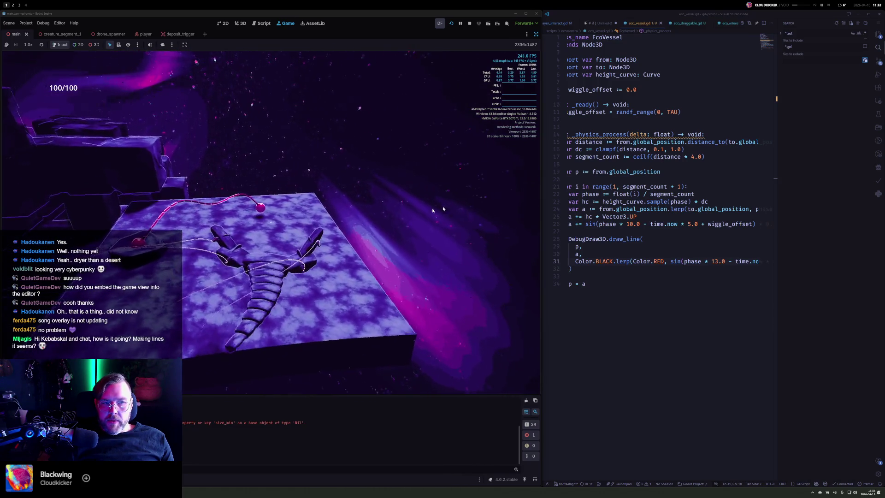
Step: Remove the old commented EcoBlock code on lines 23–39 from the Untitled-2 scratch file
left_click(608, 24)
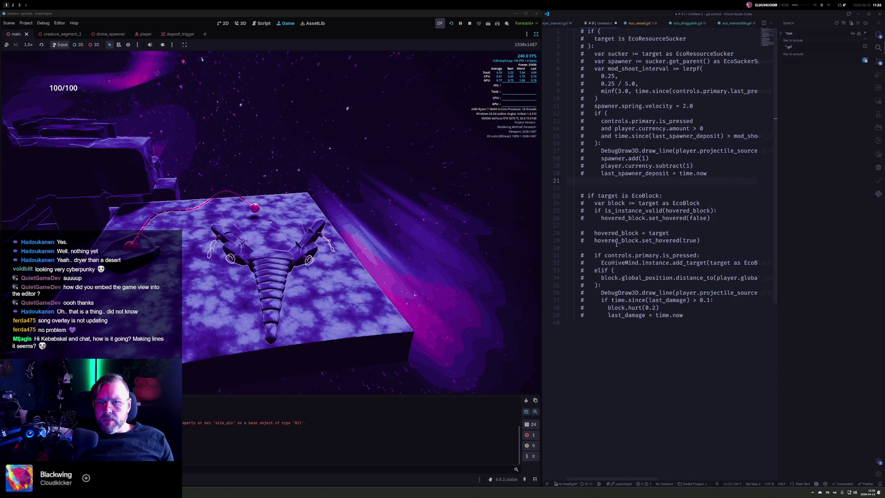
mouse_move(694, 319)
left_mouse_down()
mouse_move(600, 208)
mouse_move(568, 196)
left_mouse_up()
key("ctrl+c")
key("BackSpace")
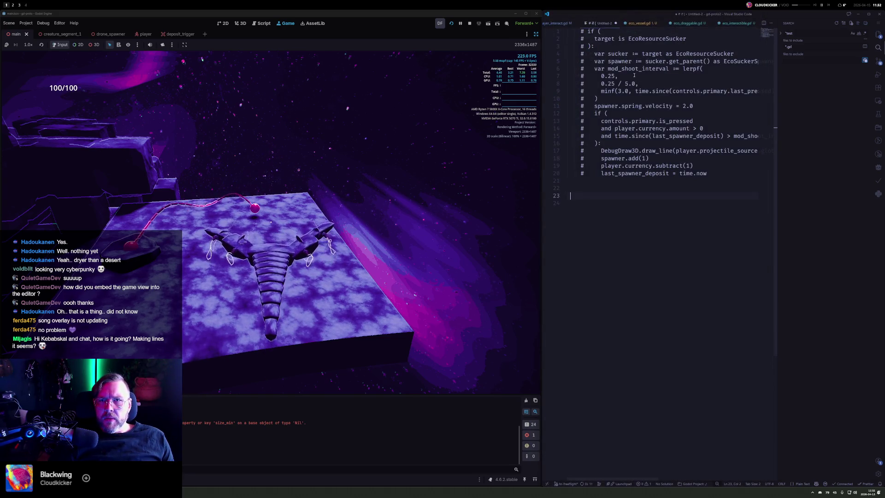
Step: Paste the old commented EcoBlock code after the hover handling in player_interact.gd
left_click(558, 25)
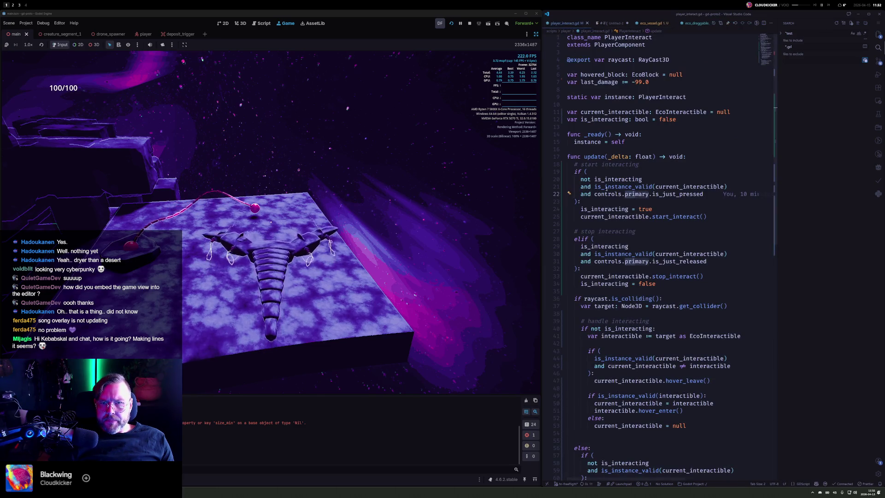
scroll(606, 187, "down", 7)
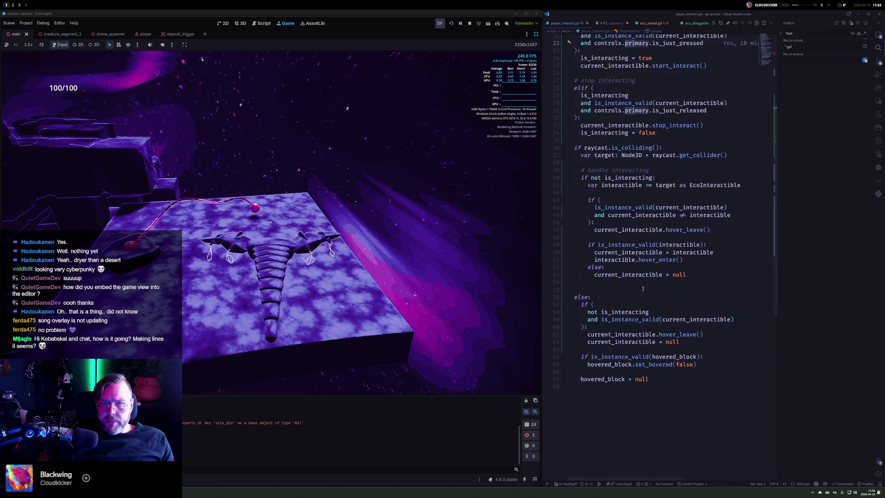
scroll(598, 85, "up", 7)
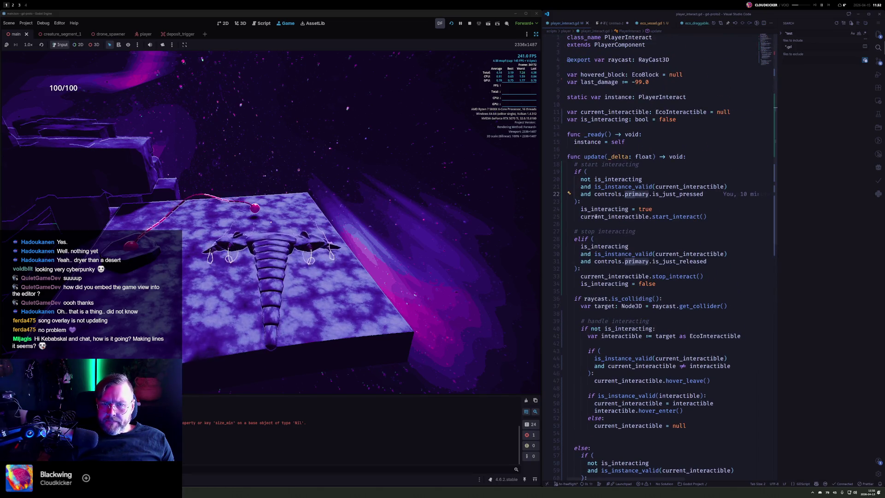
left_click(581, 231)
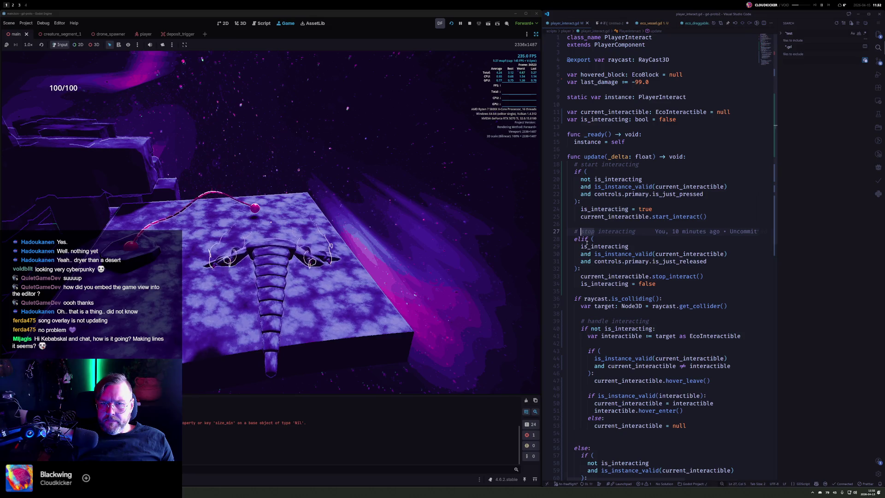
left_click(594, 306)
scroll(638, 329, "down", 4)
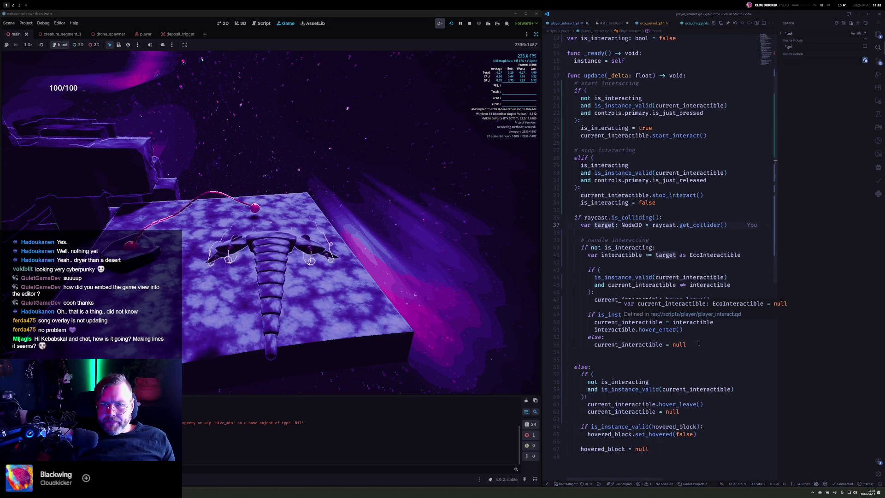
left_click(698, 343)
key("Return")
key("Return")
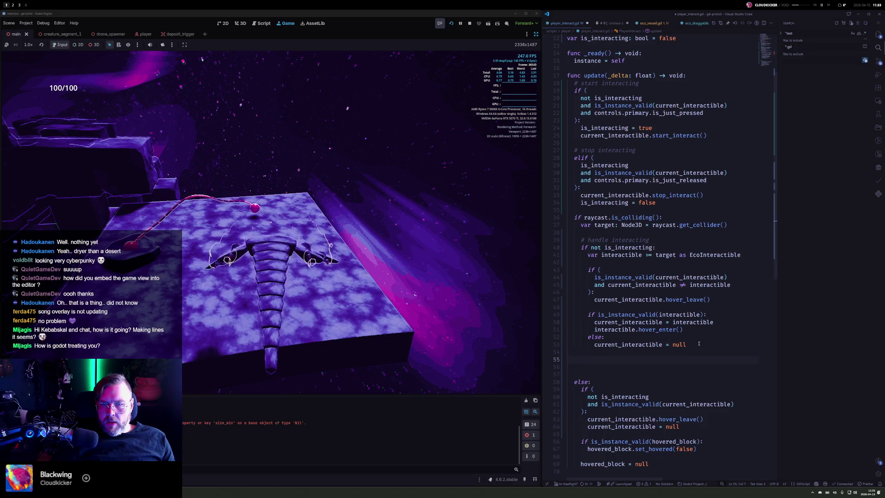
key("ctrl+v")
Step: Uncomment the pasted block and indent lines 56–71 under the EcoBlock check
key("shift+Up")
key("shift+Up")
key("shift+Up")
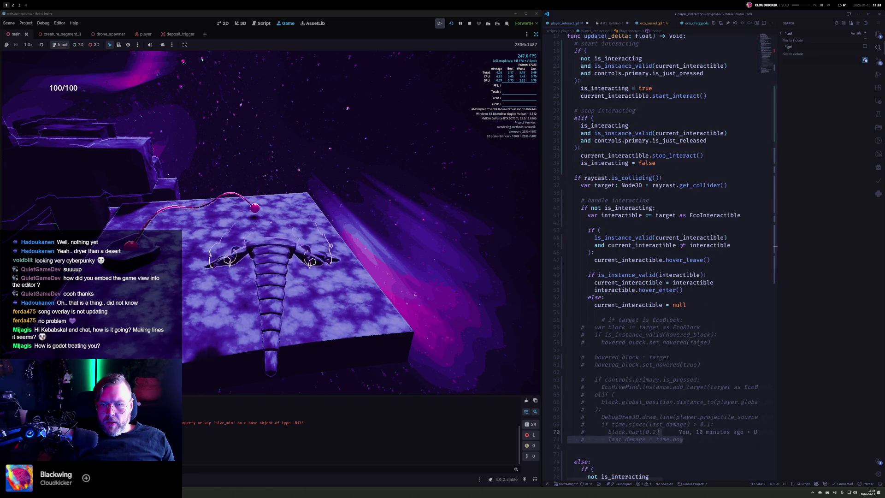
key("ctrl+slash")
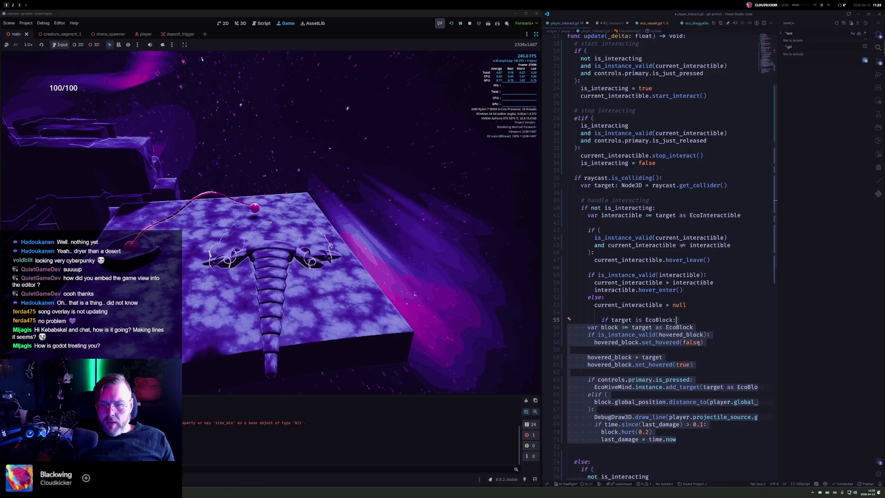
key("Home")
key("Down")
key("shift+Down")
key("shift+Down")
key("shift+Down")
key("shift+Down")
key("shift+Down")
key("shift+Down")
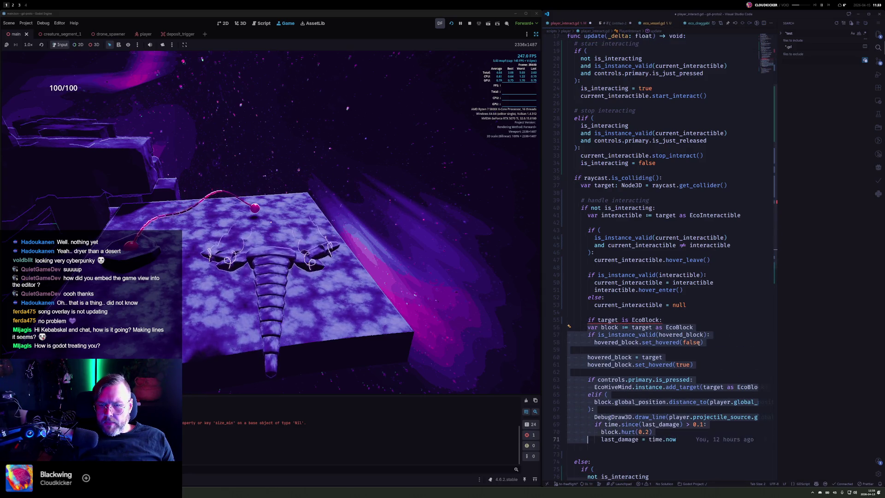
key("Tab")
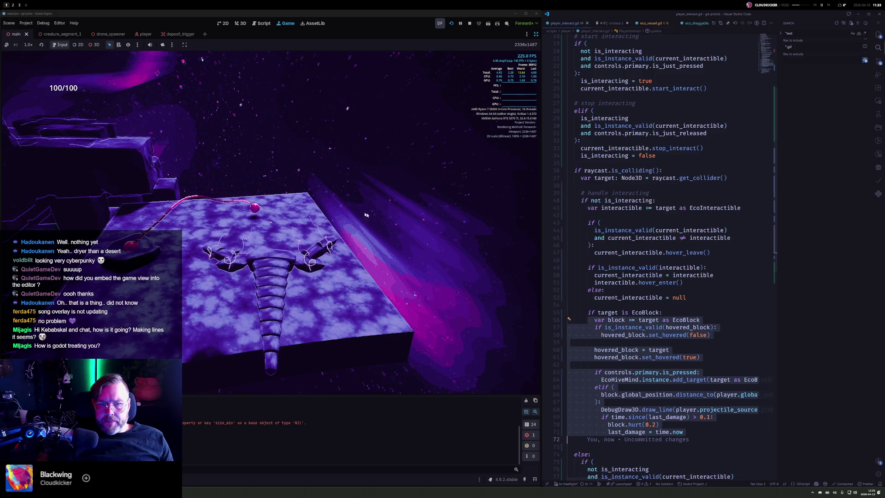
left_click(270, 221)
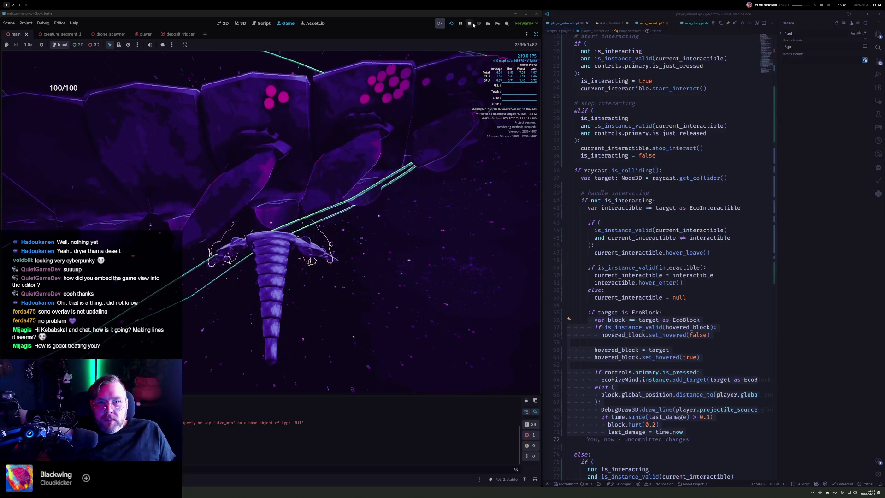
Step: Stop the running game with F8 and bring up the Quick Open resource list
key("F8")
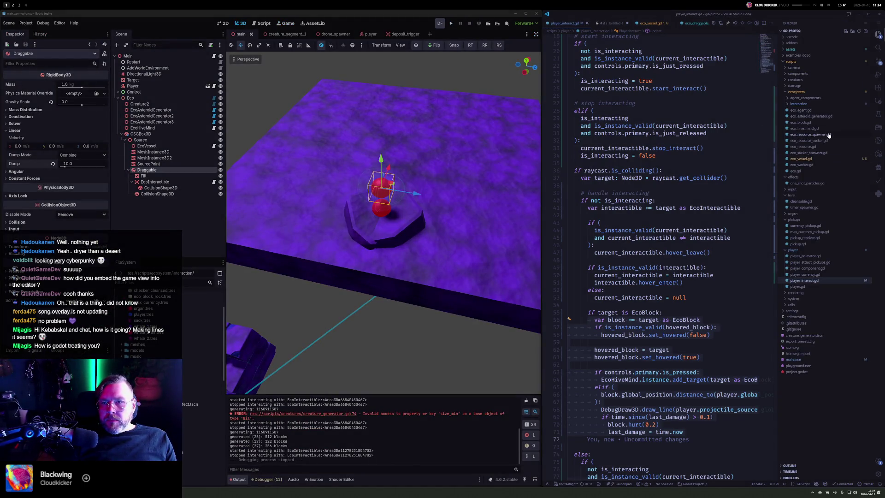
left_click(635, 103)
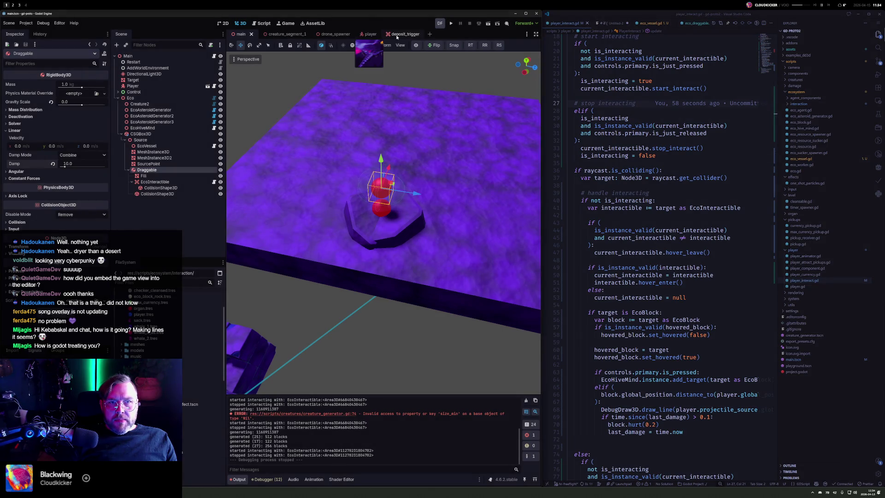
key("alt+shift+o")
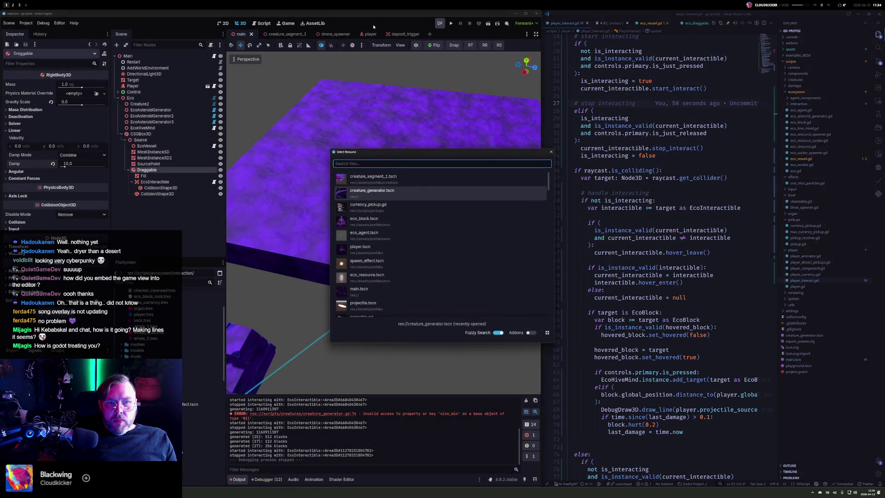
Step: Search Quick Open for 'dr' and open drone_spawner.tscn
key("Down")
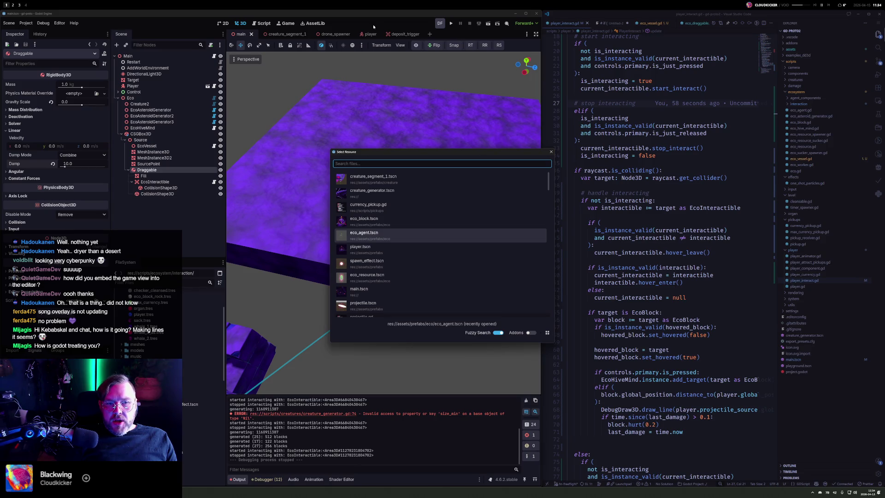
type("dr")
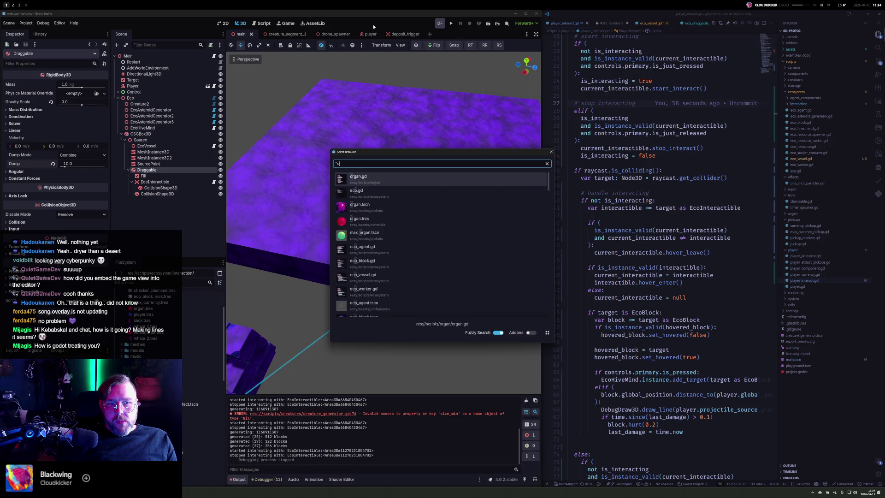
key("Return")
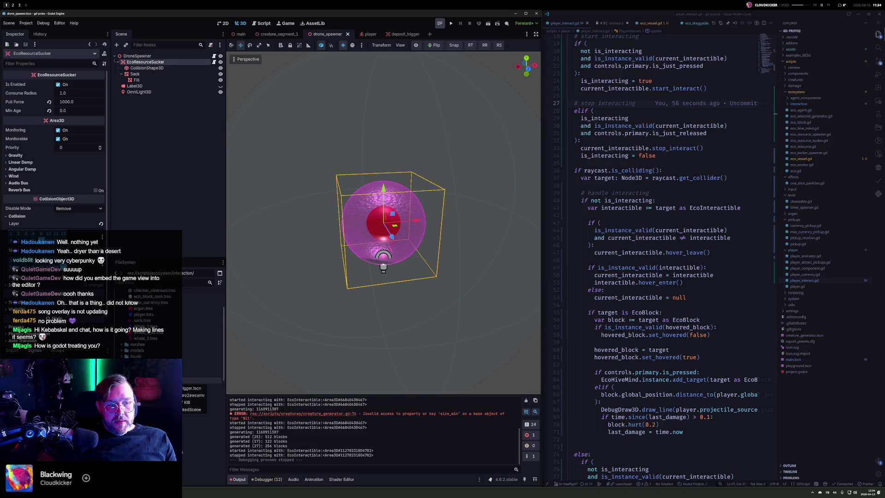
Step: Add the deposit_trigger scene to DroneSpawner, delete EcoResourceSucker and Label3D, and remove DroneSpawner's script
left_click_drag(177, 382, 146, 62)
left_click(153, 68)
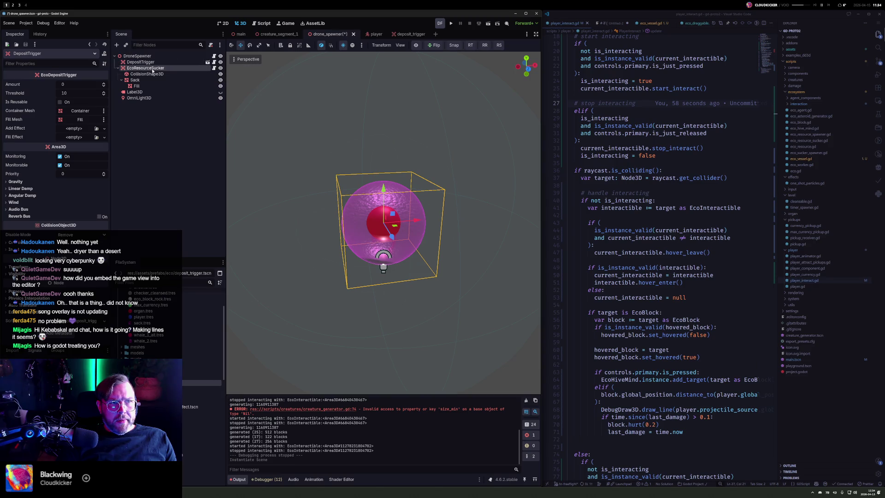
key("Delete")
key("Return")
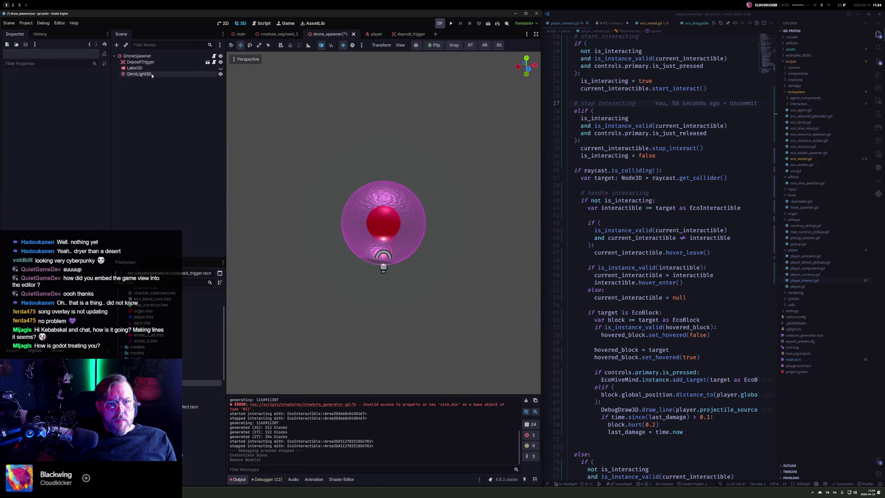
left_click(143, 62)
left_click(141, 68)
key("Delete")
left_click(151, 56)
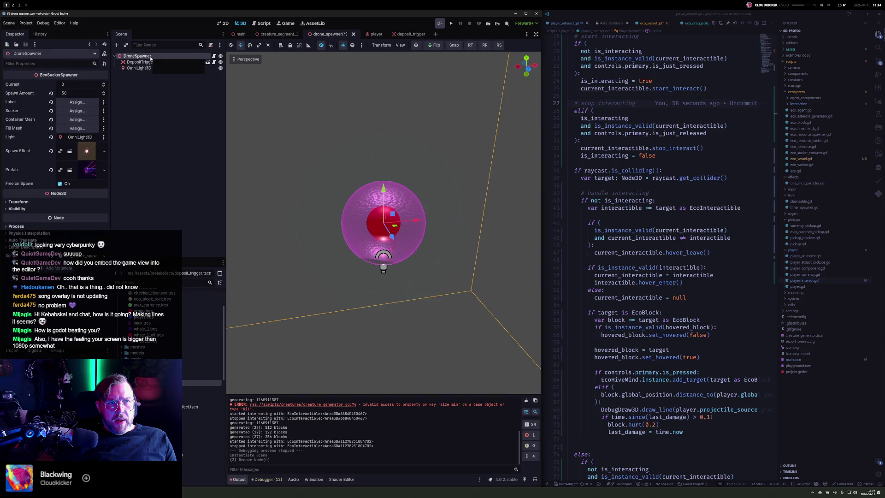
right_click(150, 58)
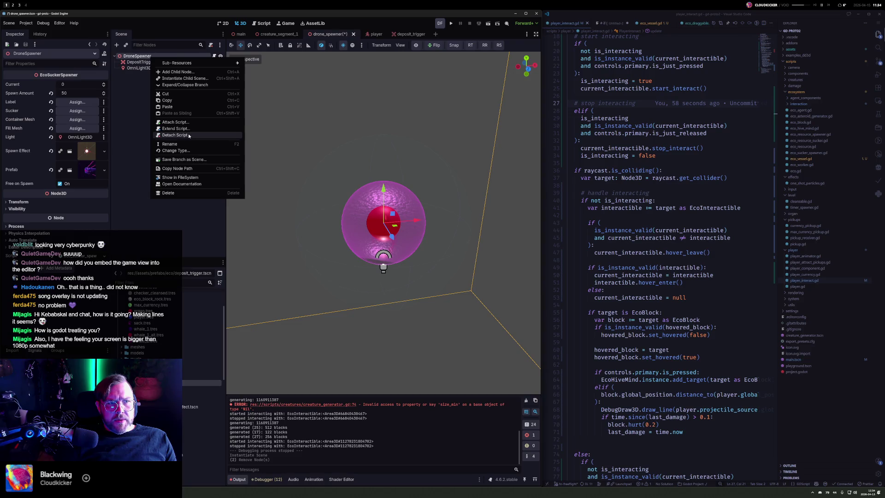
left_click(184, 135)
Step: Add an EcoDepositEffectSpawn child node under DepositTrigger
left_click(152, 64)
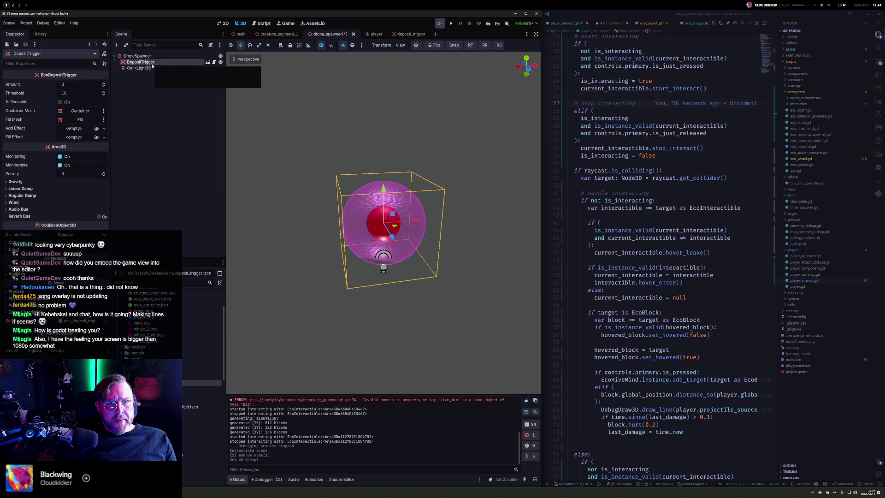
right_click(152, 64)
left_click(187, 80)
key("Escape")
right_click(150, 63)
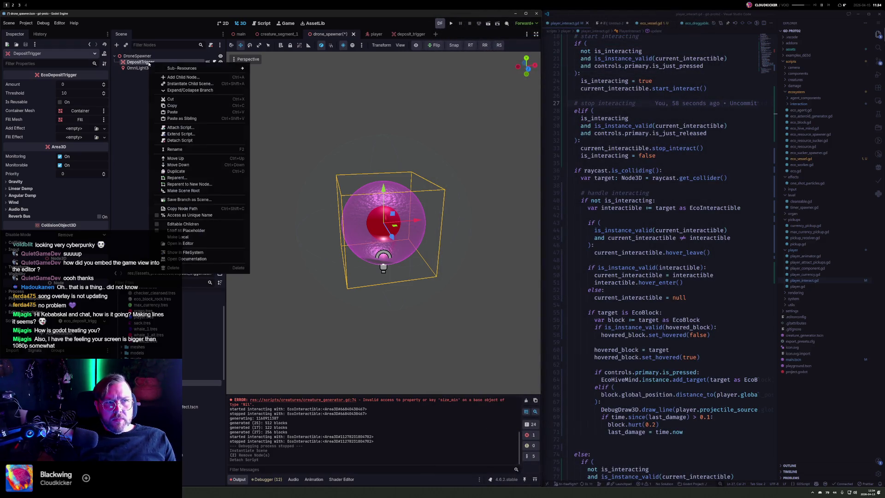
left_click(168, 80)
type("spawn")
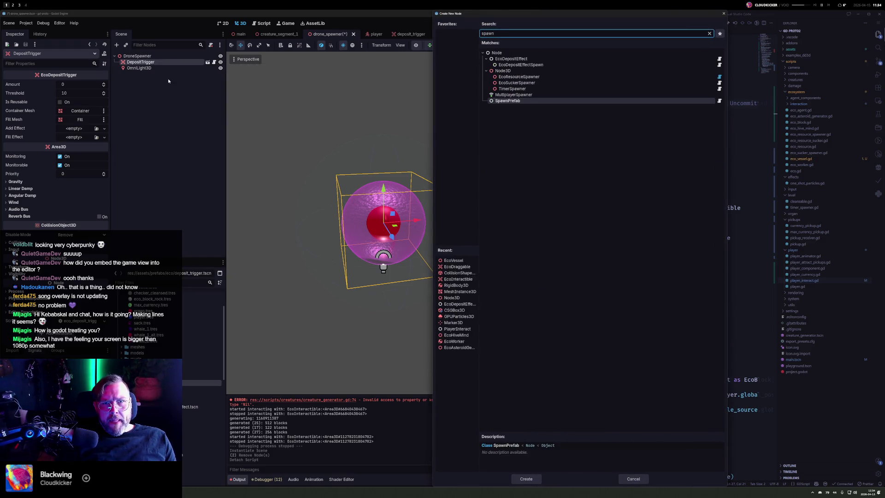
key("Return")
key("ctrl+z")
right_click(151, 62)
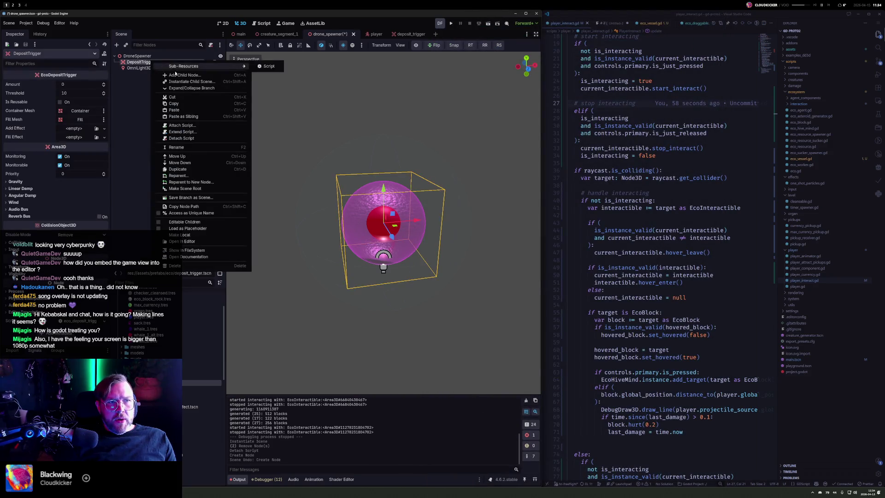
left_click(178, 77)
type("spa")
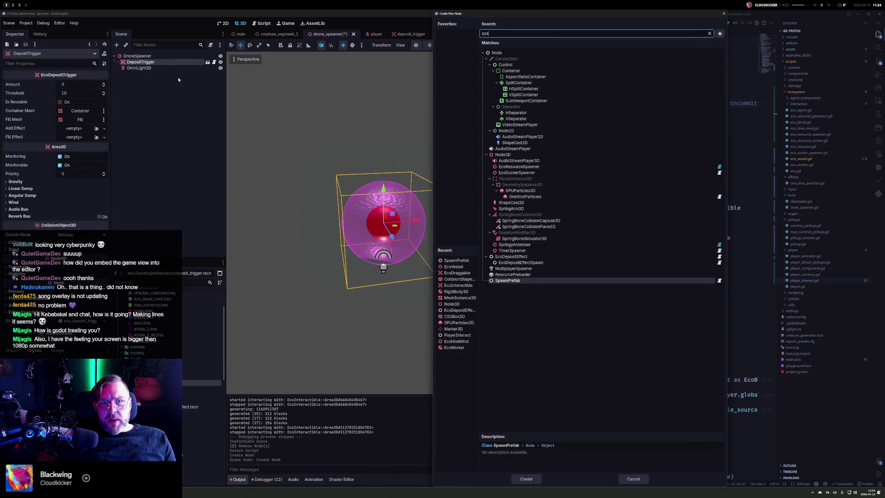
key("ctrl+a")
type("ecospa")
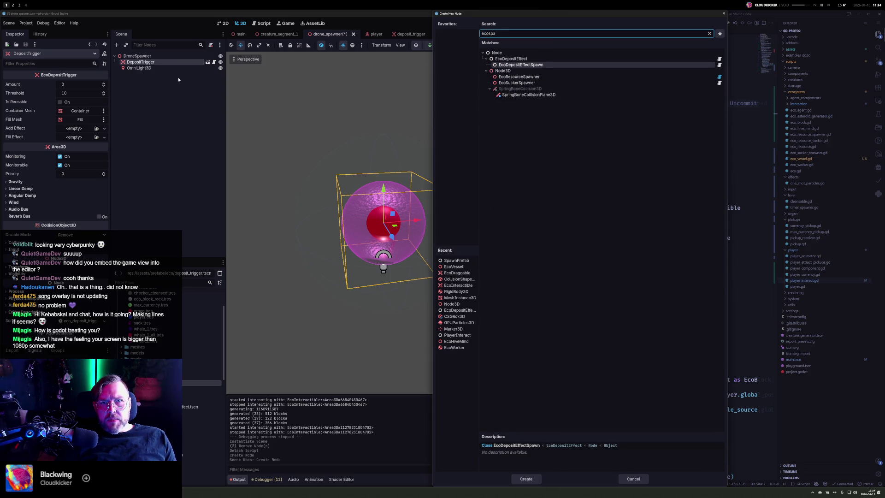
key("Return")
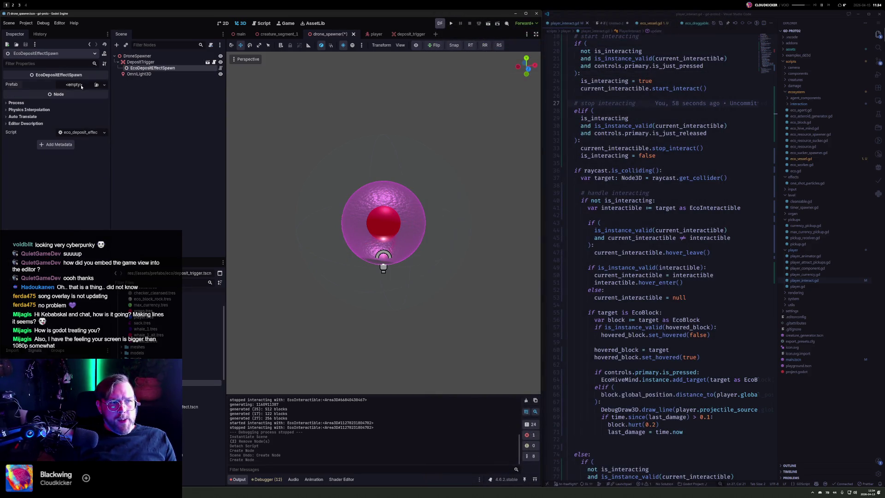
Step: Set EcoDepositEffectSpawn's Prefab to eco_worker.tscn, save the scene, and run it
left_click(81, 85)
left_click(92, 111)
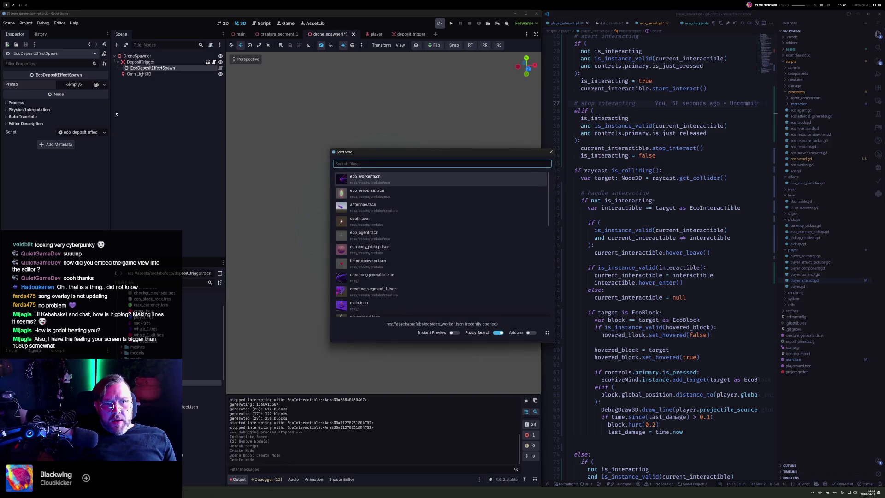
key("Return")
left_click(140, 62)
left_click(152, 68)
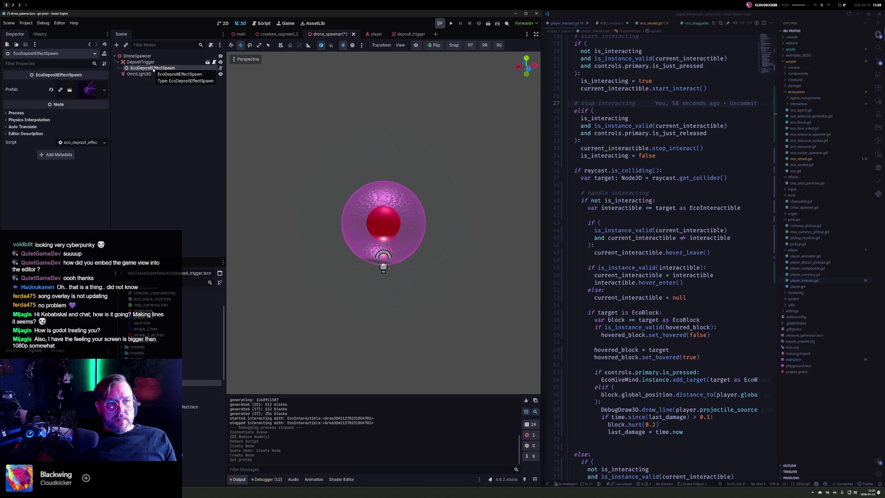
key("ctrl+s")
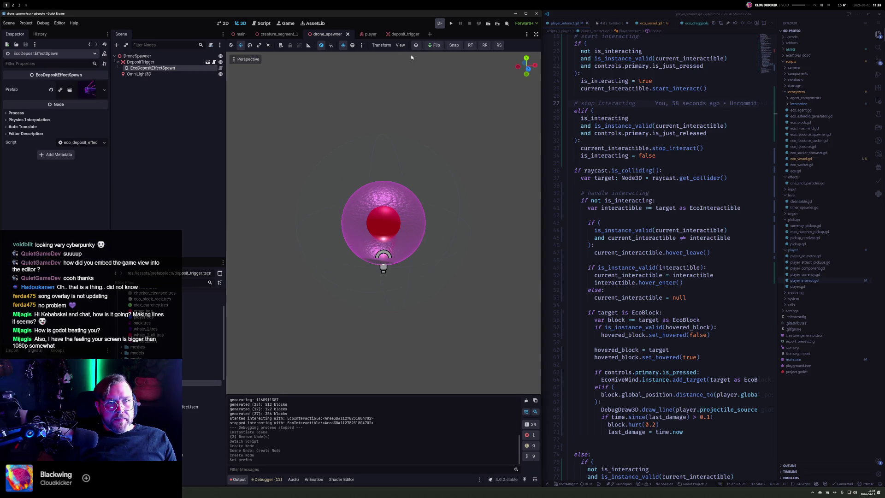
left_click(450, 24)
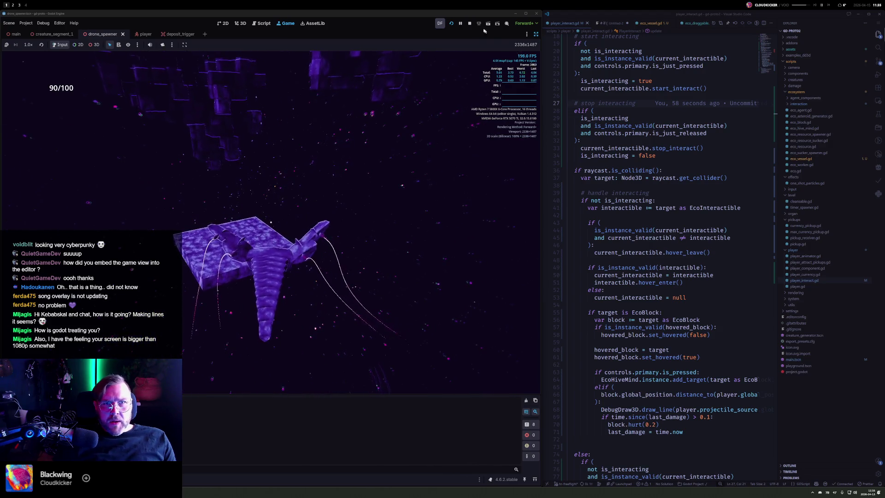
key("F8")
left_click(694, 178)
mouse_move(694, 180)
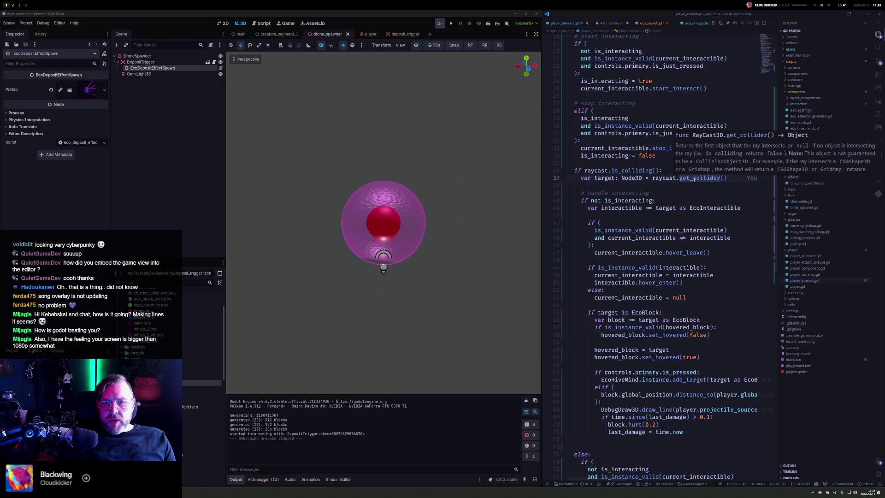
Step: Make room for a new check just above the raycast code in player_interact.gd
key("Up")
key("Up")
key("Up")
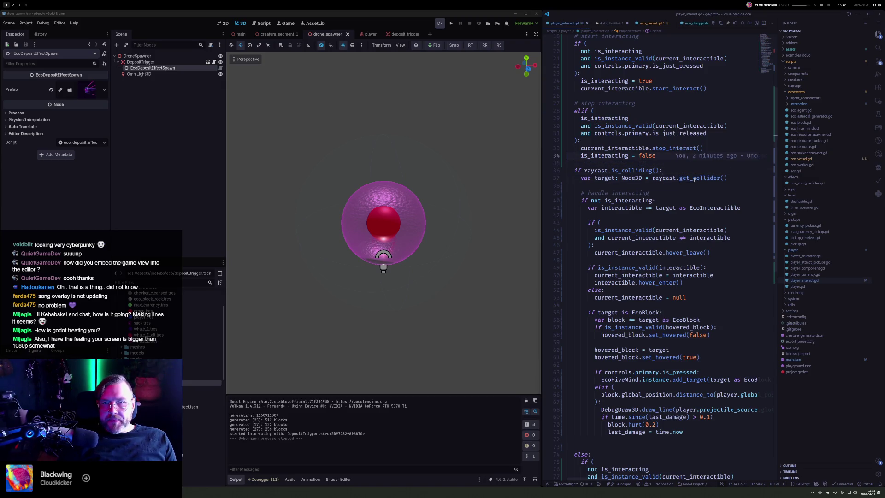
key("Up")
key("Up")
key("Up")
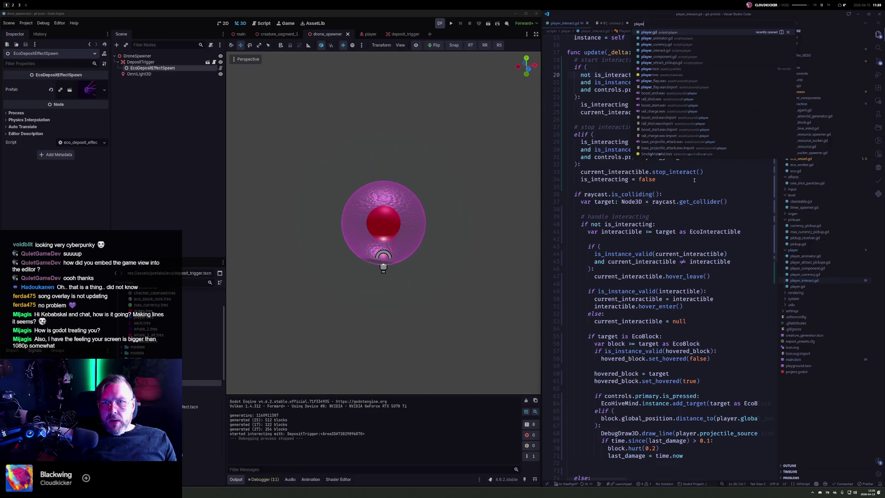
key("Down")
key("Down")
key("Down")
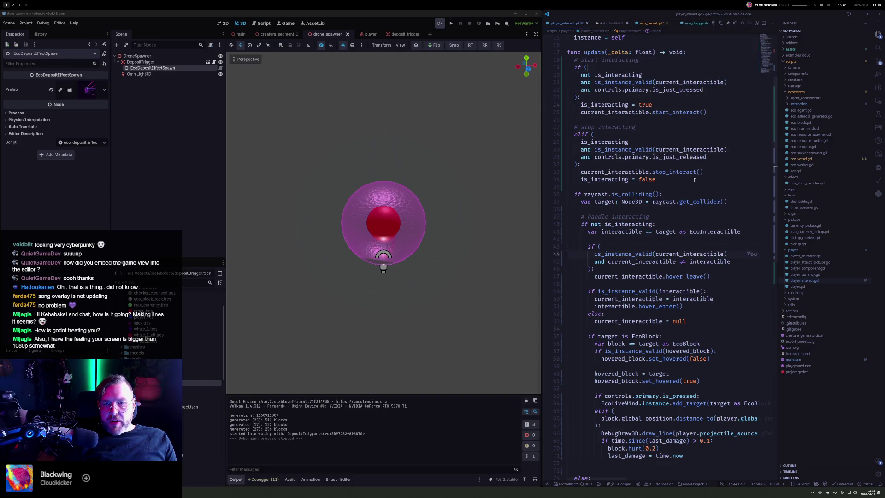
key("Up")
key("Up")
key("Up")
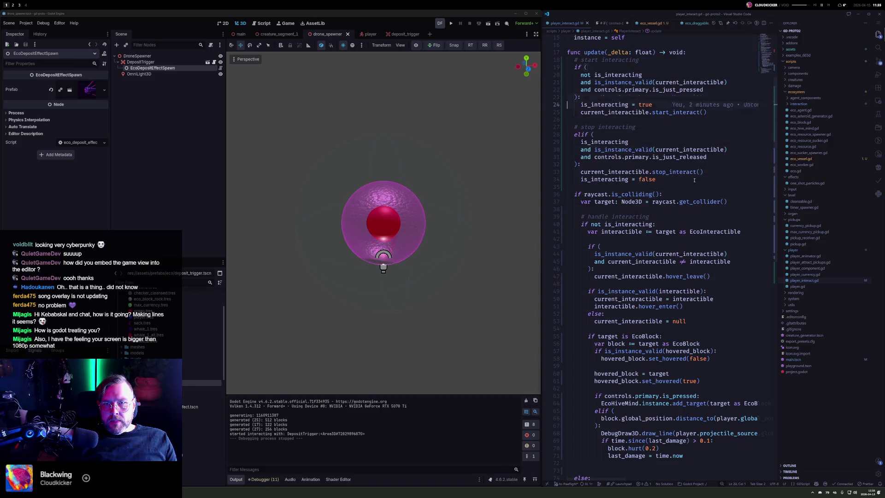
key("Down")
key("Down")
key("Down")
key("Down")
key("Down")
key("Down")
key("Return")
key("Return")
key("Up")
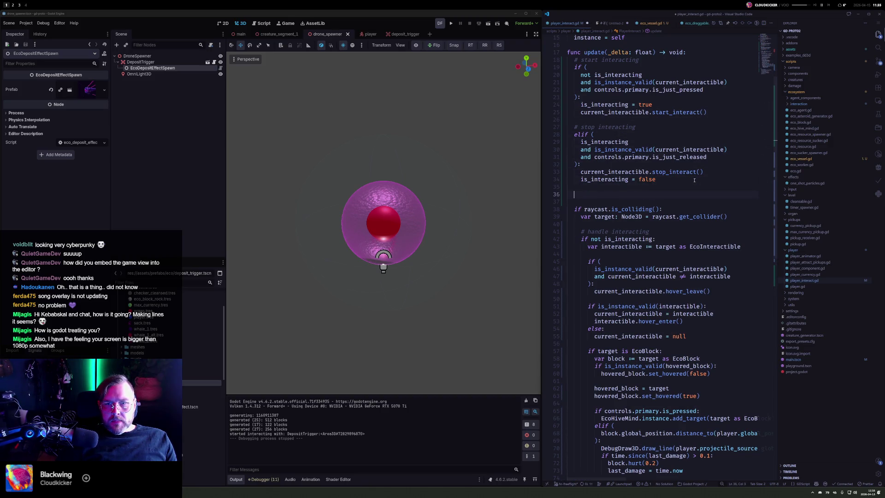
key("ctrl+p")
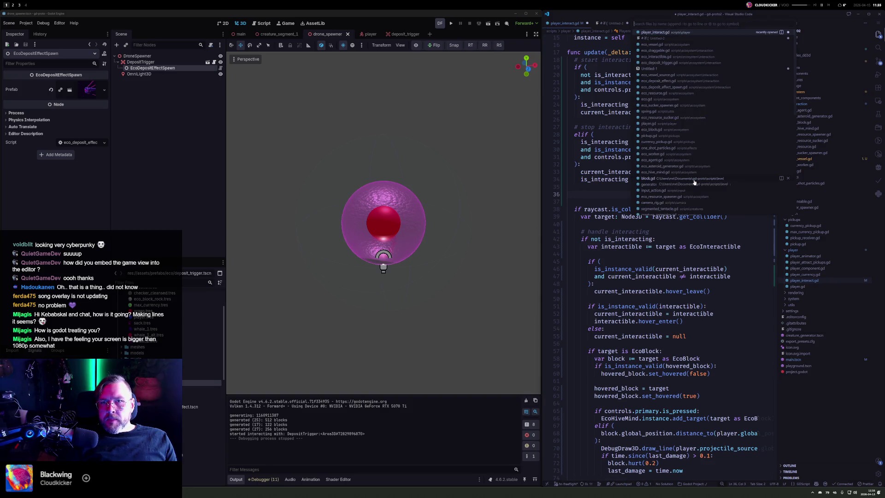
key("Escape")
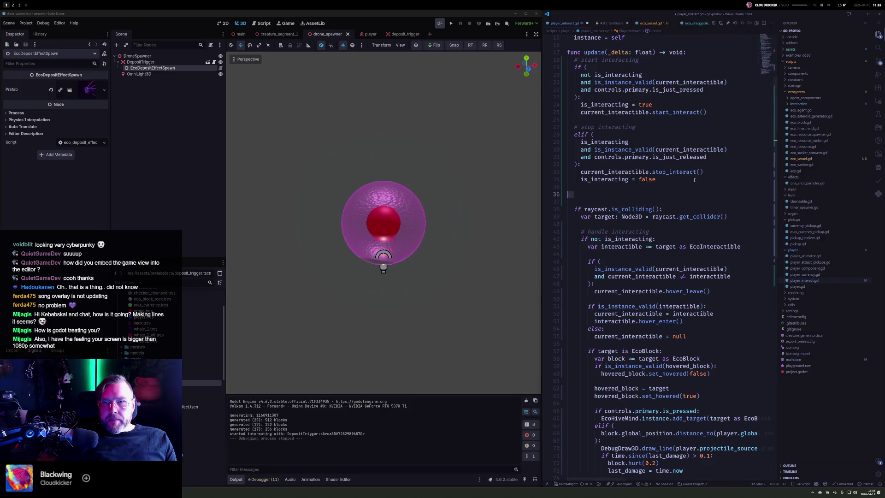
key("BackSpace")
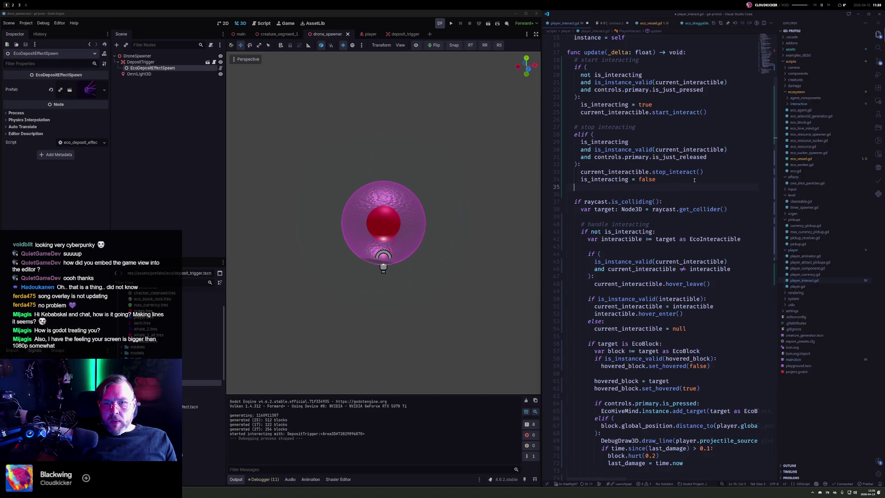
key("Return")
key("Return")
Step: Add 'if is_interacting and not is_instance_valid(current_interactible): is_interacting = false', then relaunch with F5
type("if ")
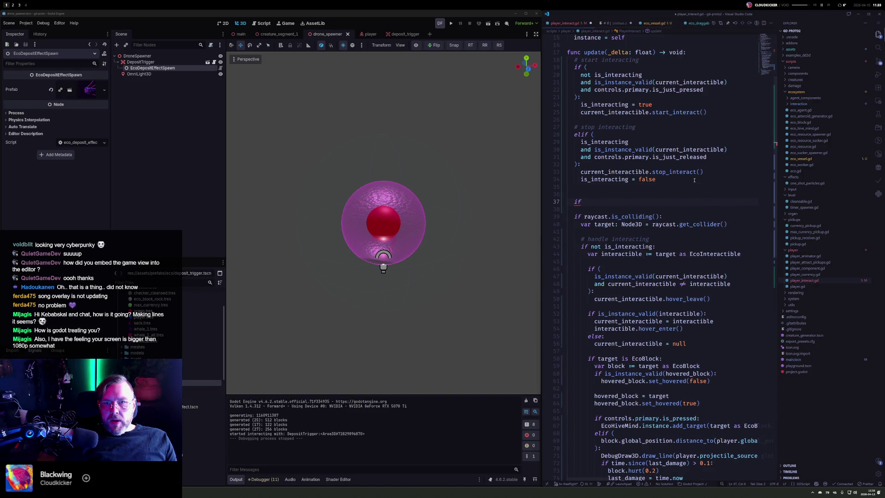
type("is_inter")
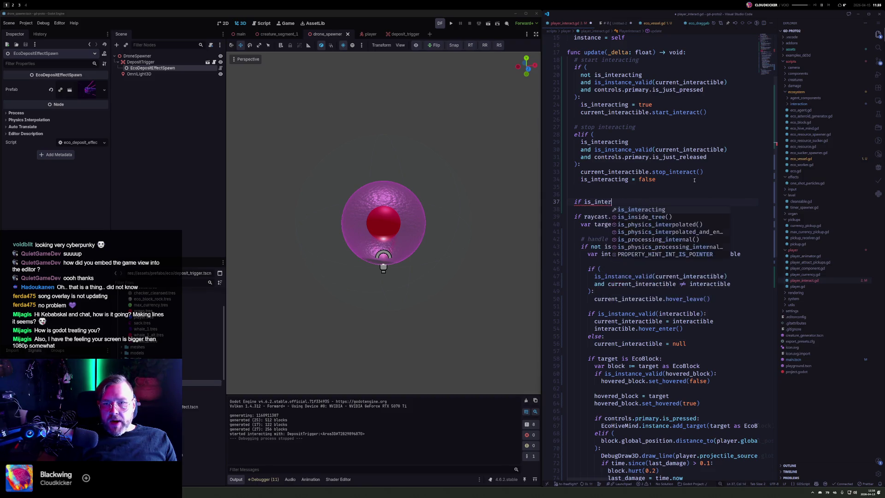
type("acting and is_inst")
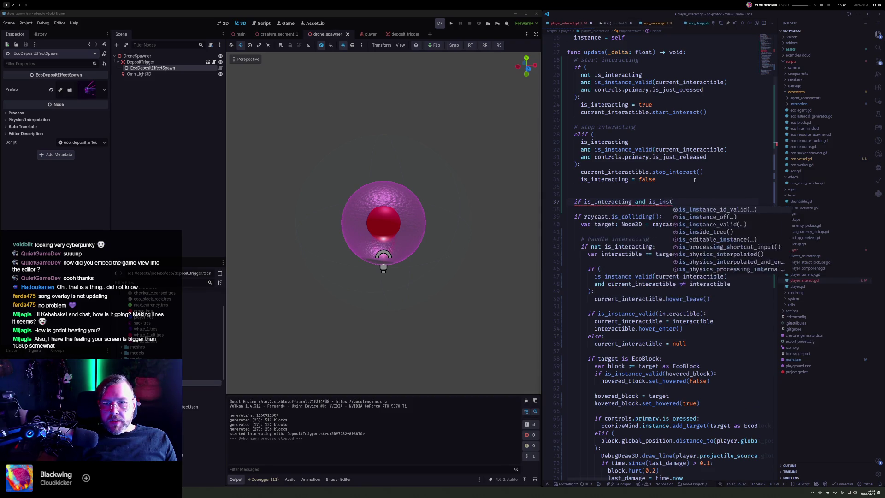
type("ance_valid")
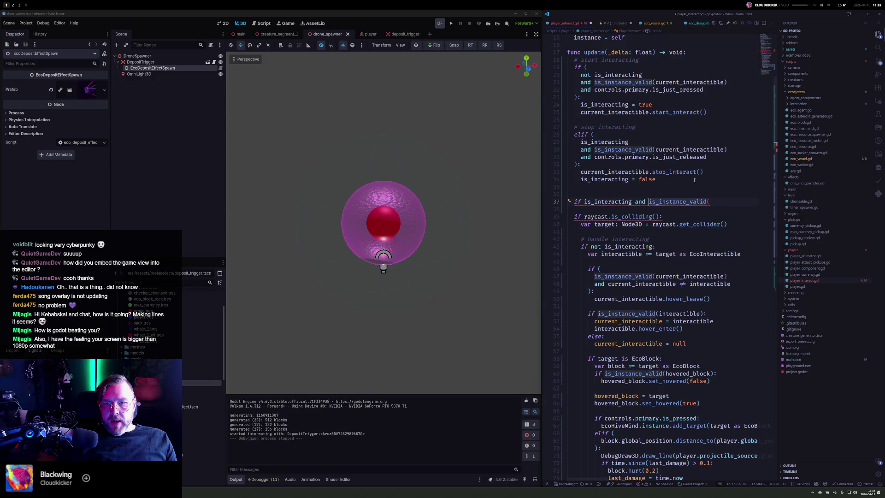
type("(")
key("ctrl+Left")
type("not")
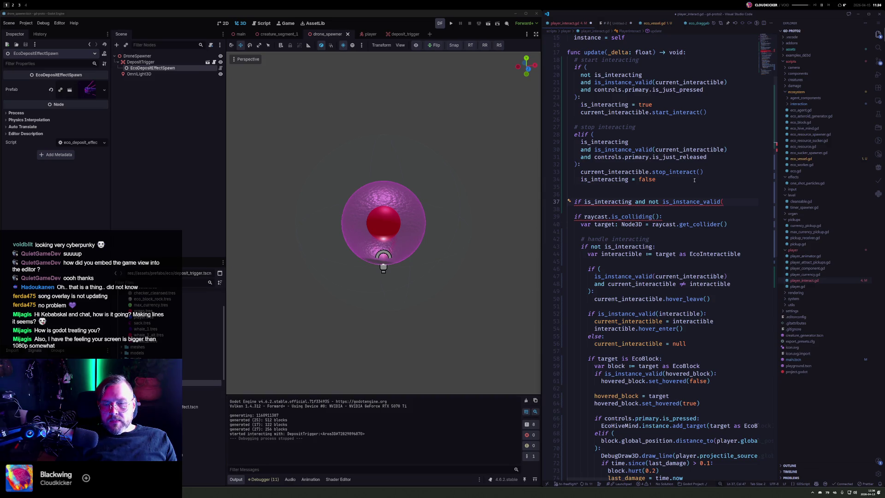
type("urrent_interactible):")
key("Return")
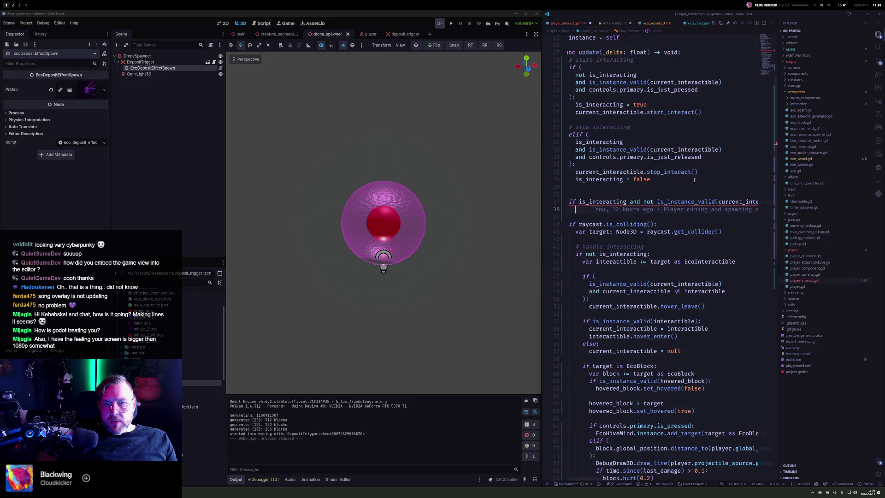
type("is_")
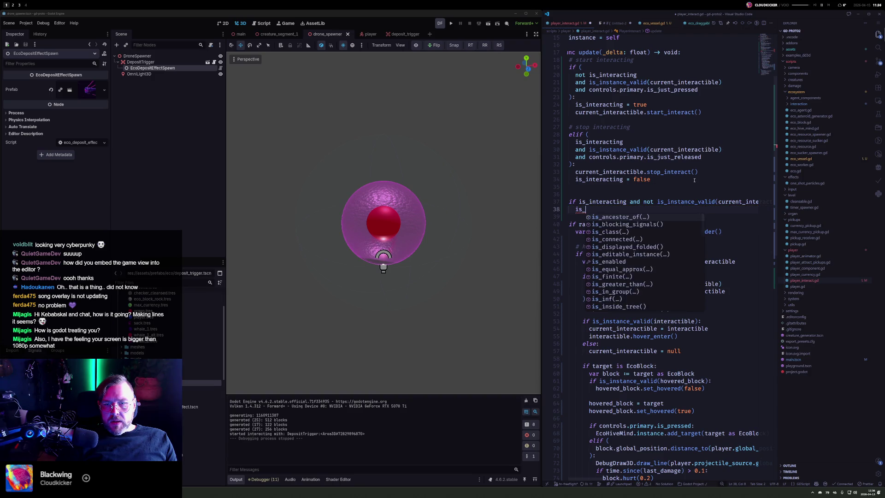
type("interacting = false")
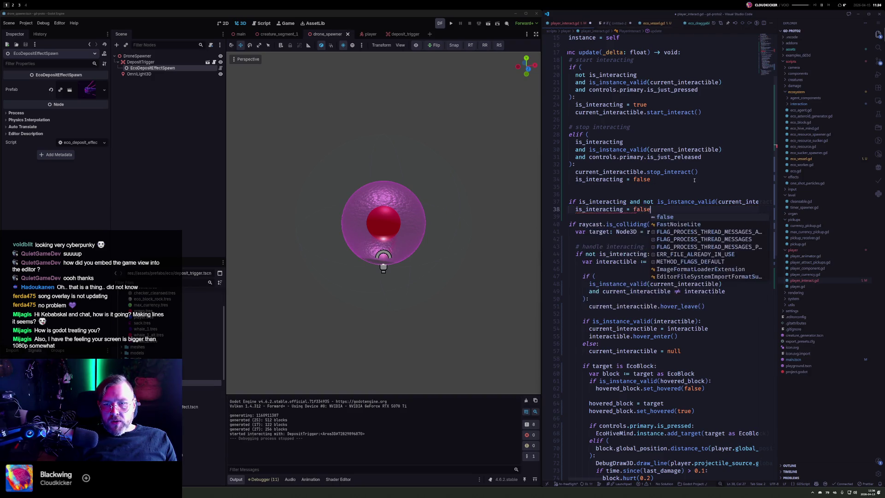
key("F5")
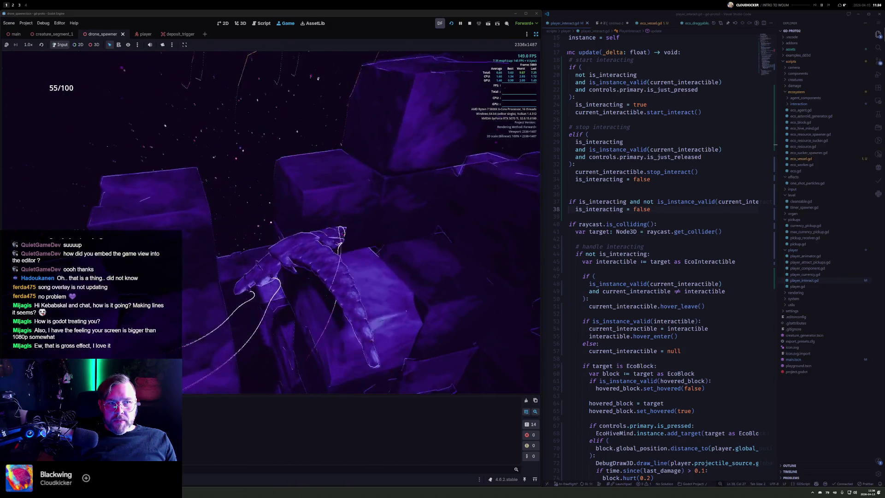
Step: Stop the running game with F8
key("F8")
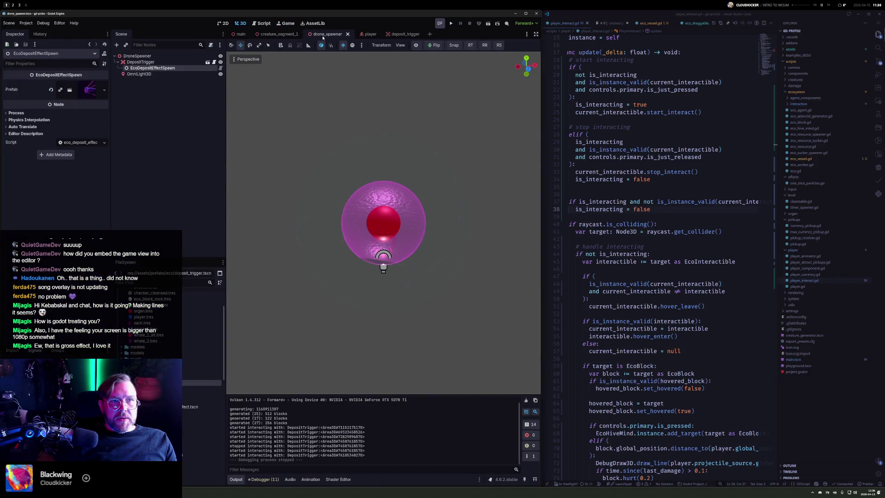
Step: Set DepositTrigger's Threshold to 50, use eco_block_destroyed_effect.tscn as Add and Fill Effect, save and run
left_click(155, 63)
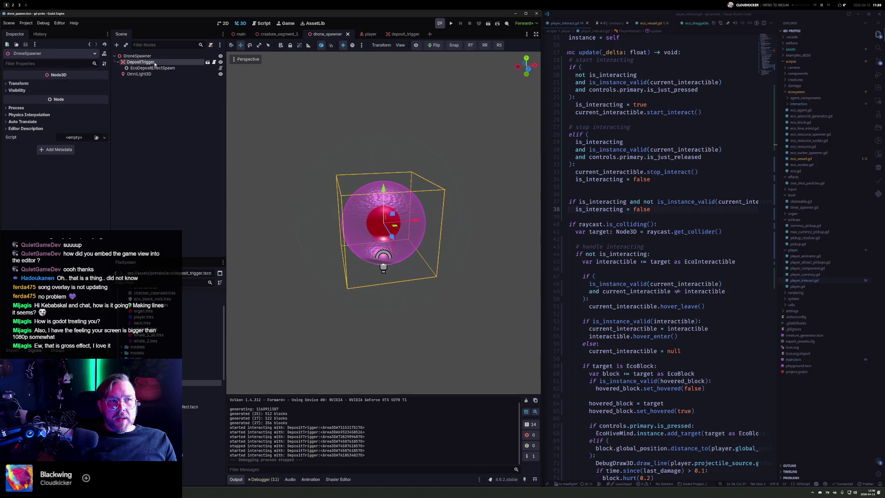
type("50")
key("Return")
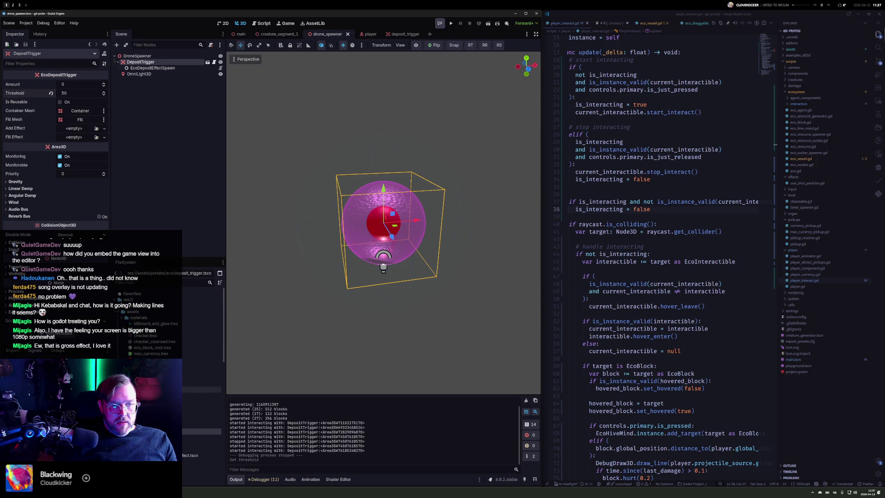
left_click(121, 318)
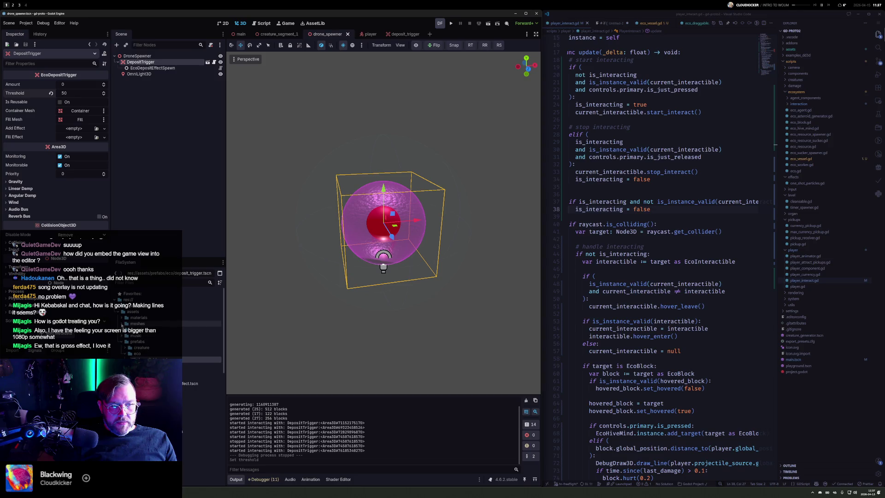
left_click_drag(194, 383, 79, 137)
key("ctrl+s")
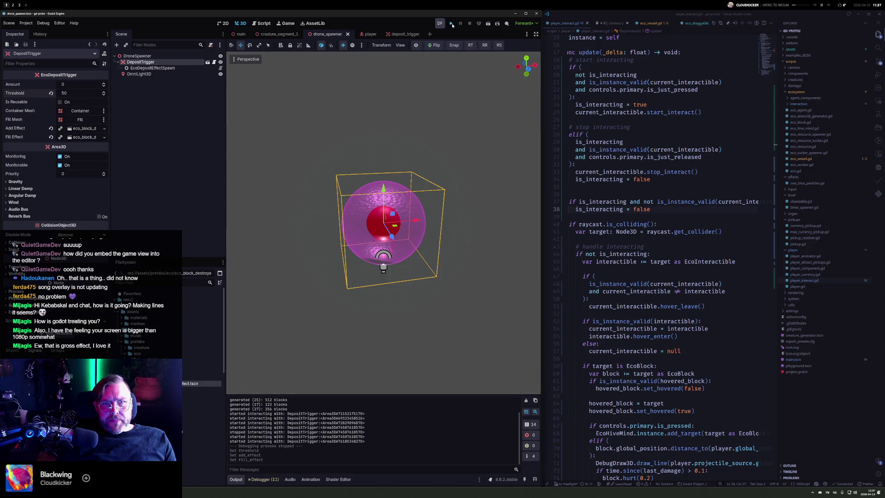
left_click(451, 23)
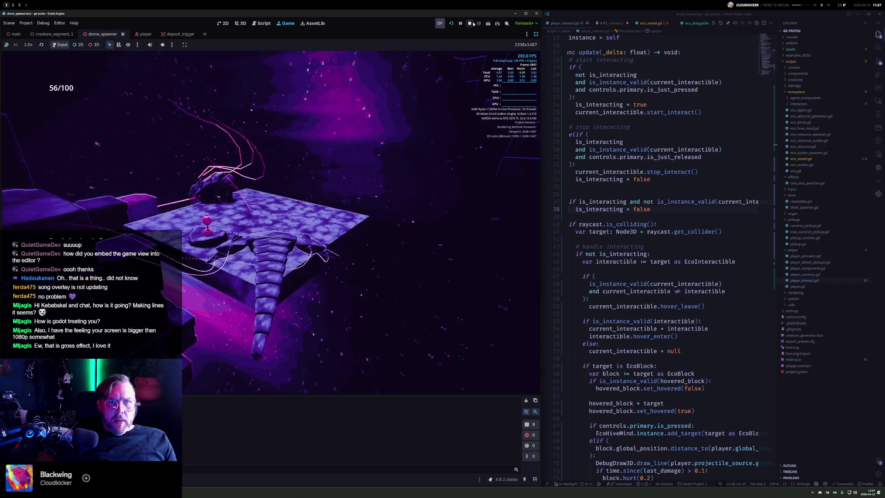
Step: Stop the game and move the main scene's CSGBox3D up away from the asteroid
key("F8")
left_click(236, 34)
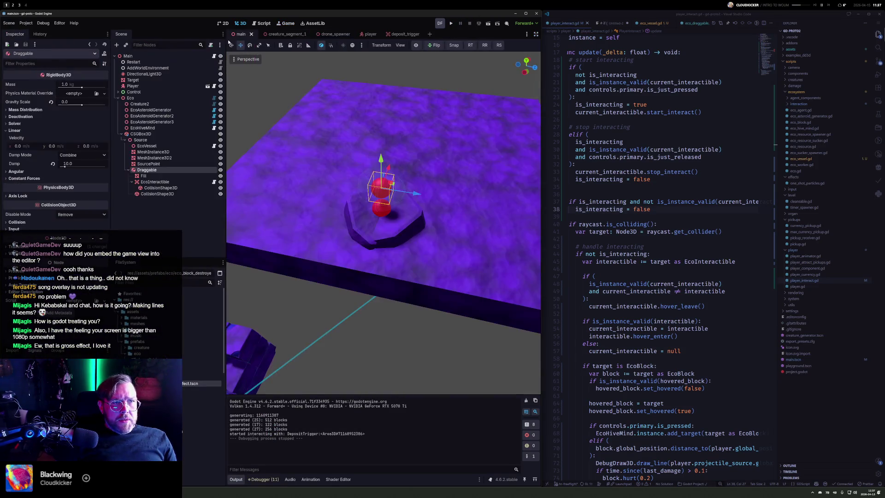
double_click(151, 135)
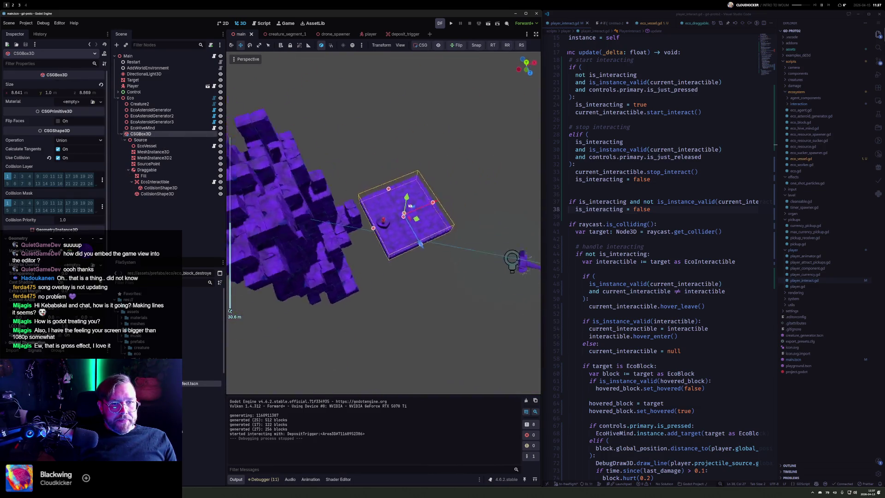
mouse_move(416, 226)
left_mouse_down()
mouse_move(496, 166)
mouse_move(419, 182)
mouse_move(280, 153)
mouse_move(322, 155)
left_mouse_up()
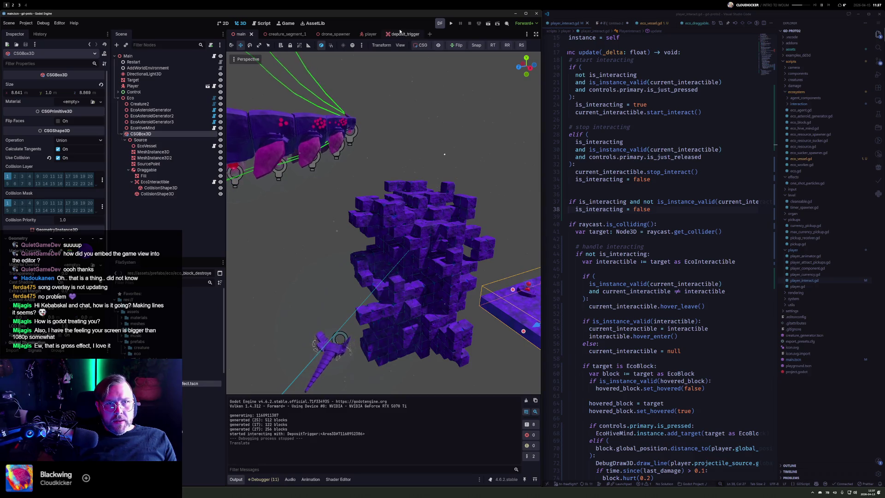
Step: In drone_spawner, clear DepositTrigger's Add Effect and open the EcoDepositEffectSpawn script
key("ctrl+shift+Tab")
left_click(362, 34)
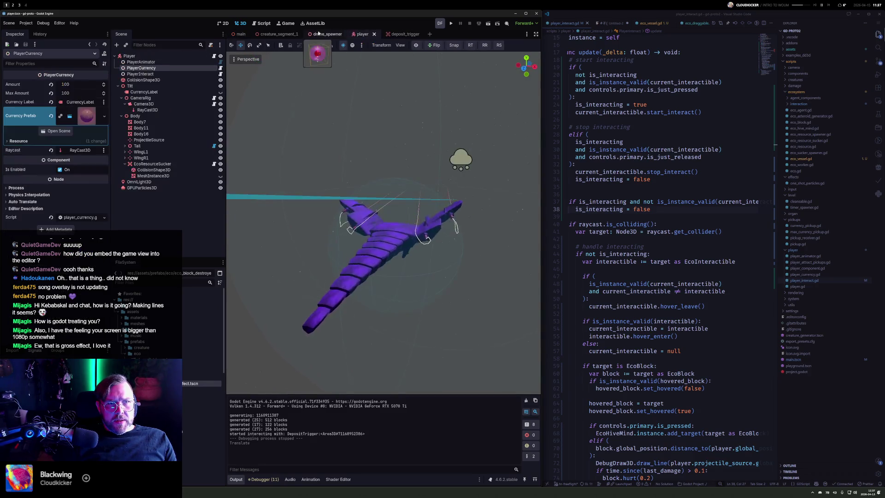
left_click(328, 34)
left_click(160, 68)
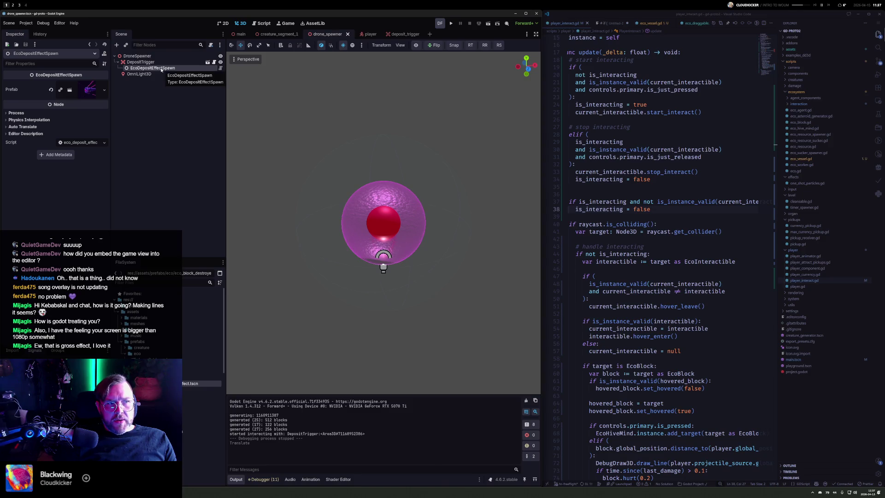
left_click(154, 62)
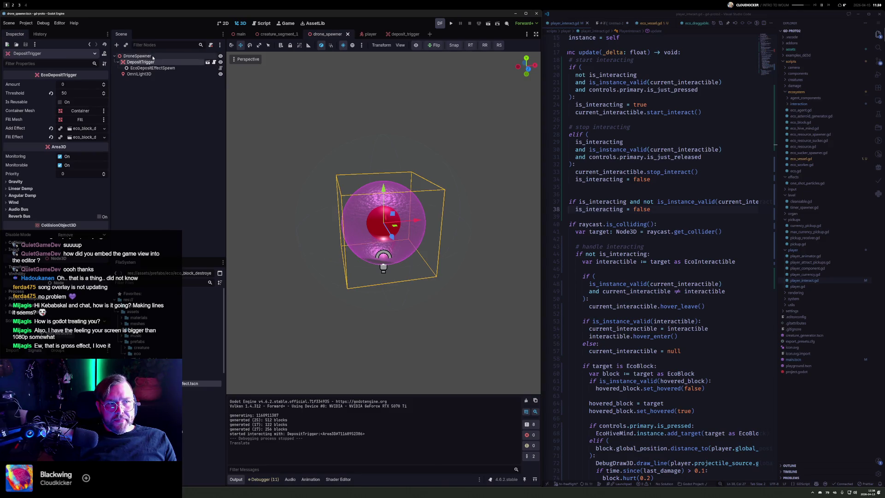
left_click(51, 129)
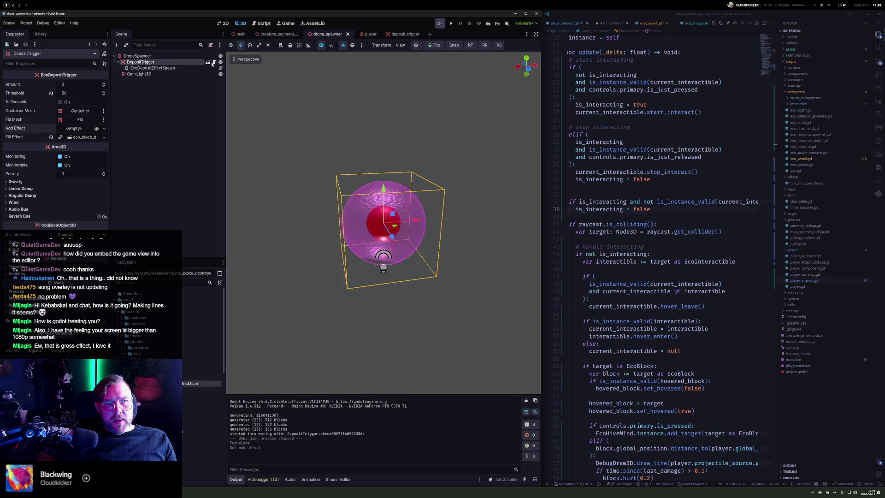
left_click(188, 68)
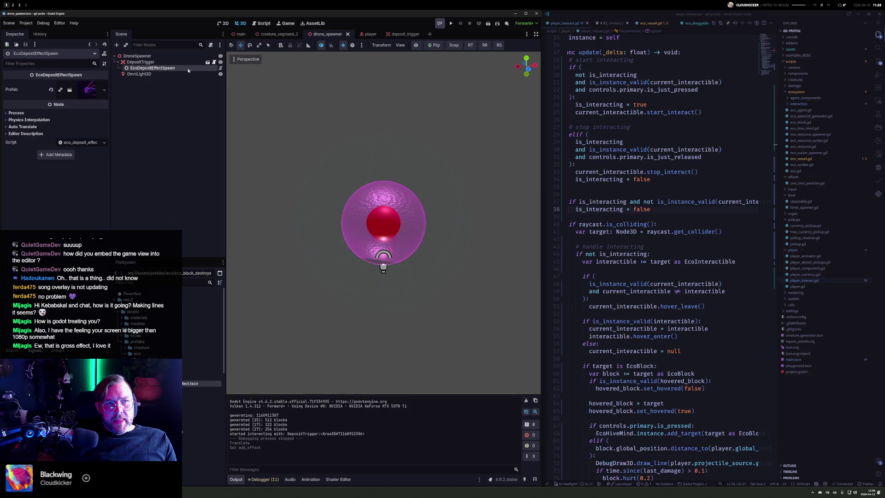
left_click(221, 69)
Step: After the add_child call, add an 'if instance is RigidBody3D:' check
key("Return")
key("Return")
type("if ins")
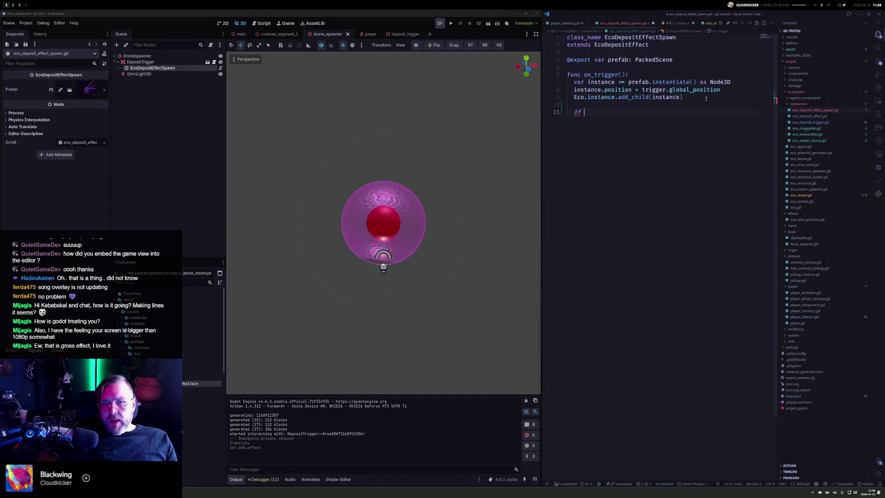
type("tance is Rigi")
key("Return")
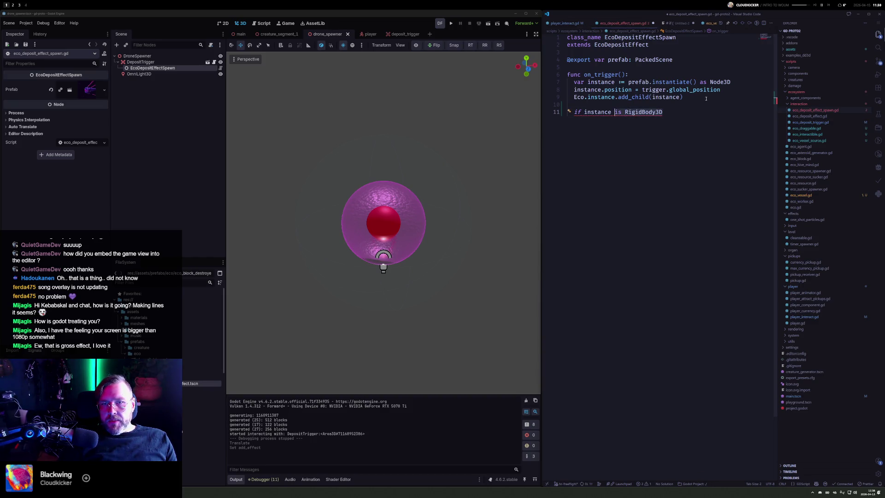
type(":")
key("Return")
Step: Inside it, call apply_central_force(trigger.global_basis.y * -100.0) on the instance
type("(instance is RigidBody3D).a")
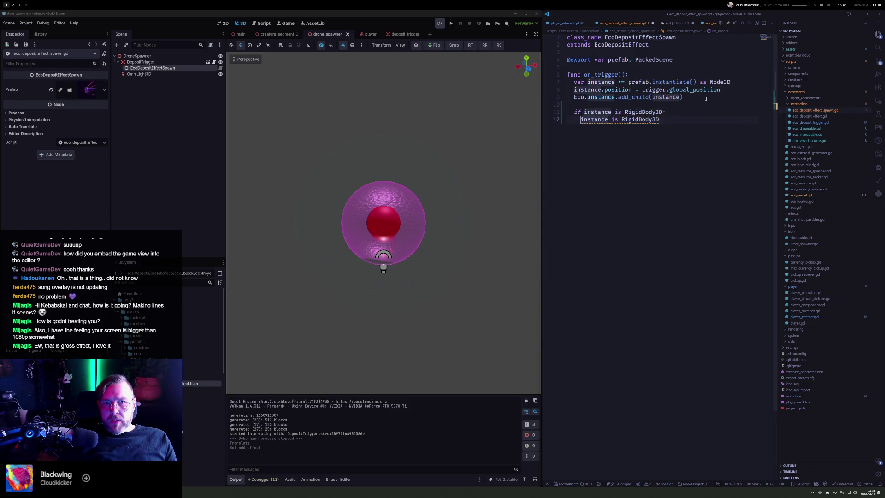
type("ddf")
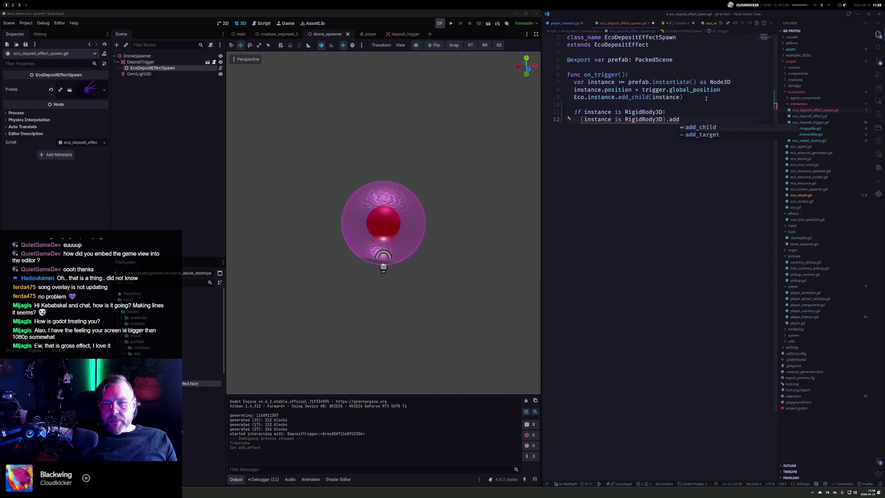
key("Escape")
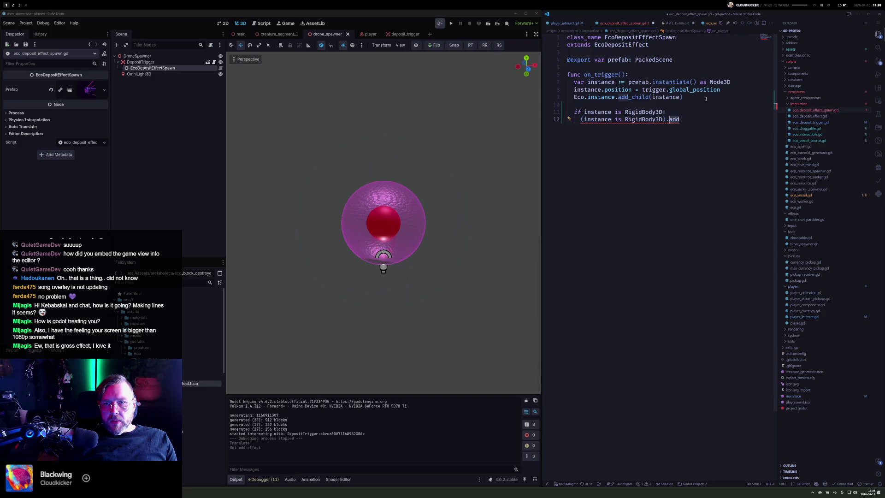
key("BackSpace")
key("BackSpace")
key("BackSpace")
type("apply_central_force(")
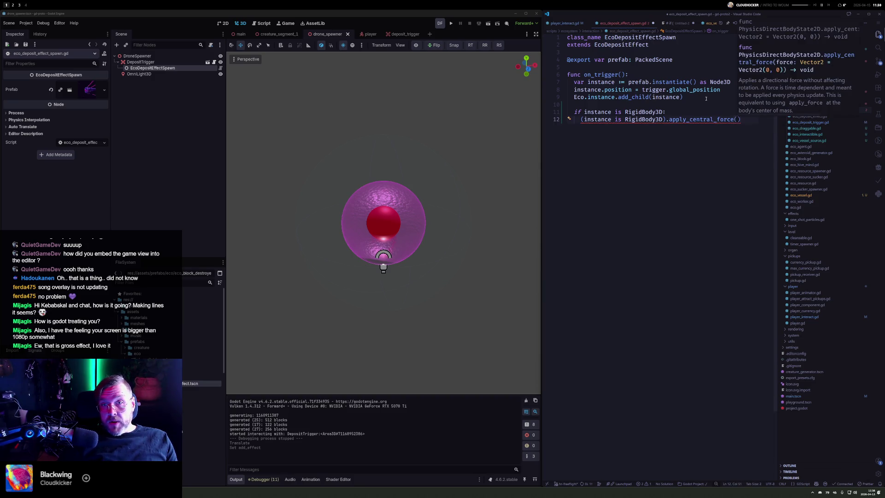
type("trigger.globl")
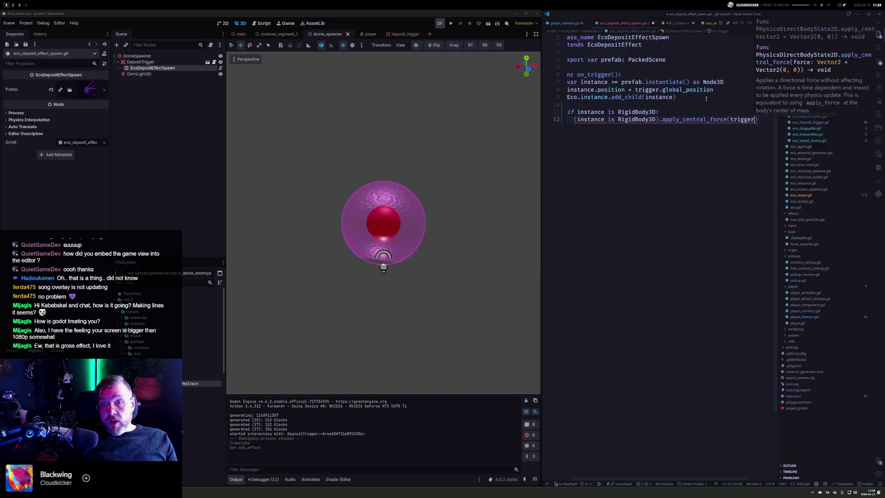
key("Return")
type(".z")
key("BackSpace")
type("y")
key("ctrl+Left")
key("ctrl+Left")
key("ctrl+Left")
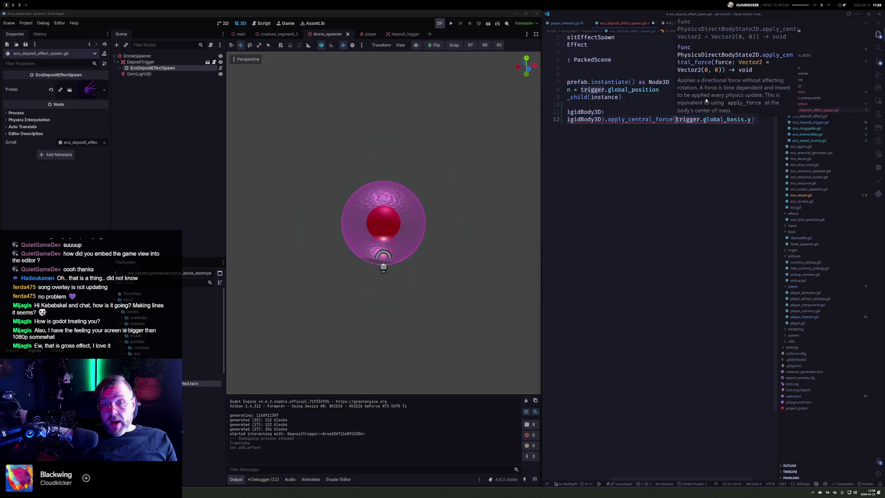
type("* -1003")
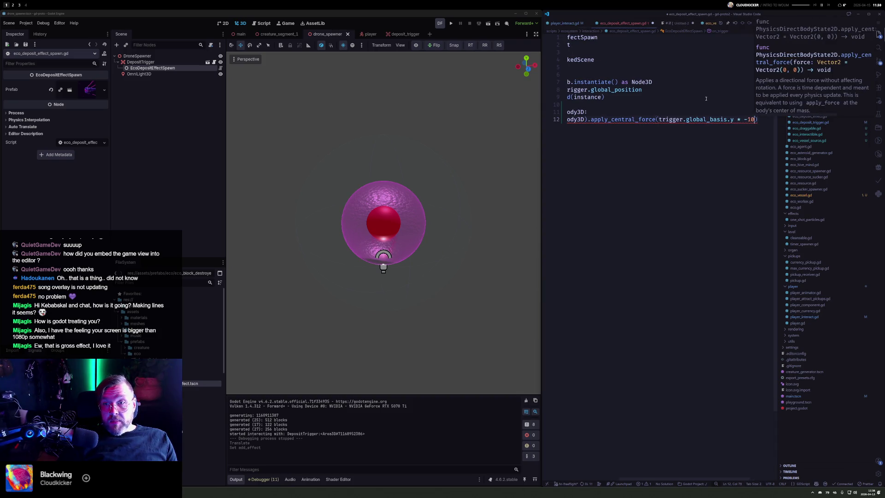
key("BackSpace")
type(".0")
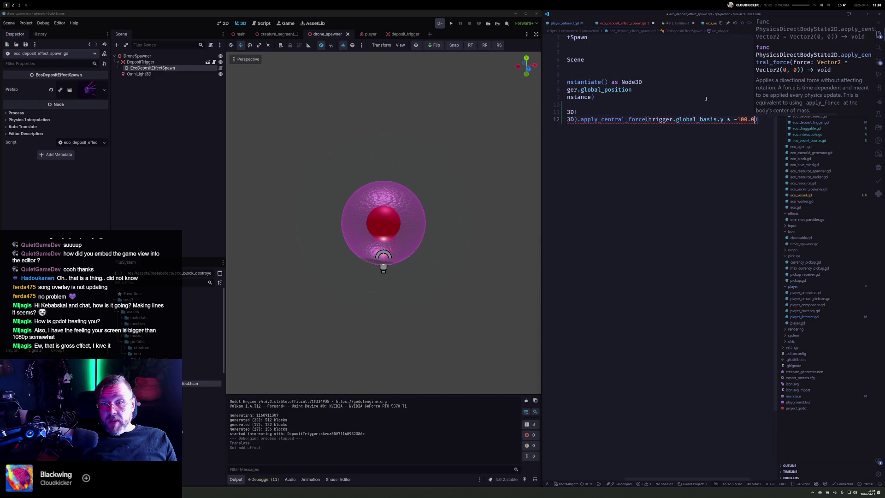
Step: Change the line-12 'is' to an 'as' cast to fix the error, then run the game
key("Home")
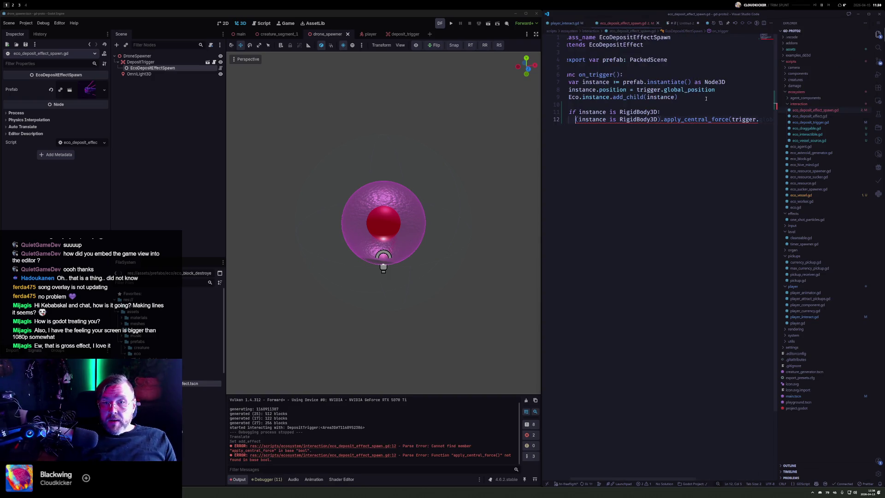
key("End")
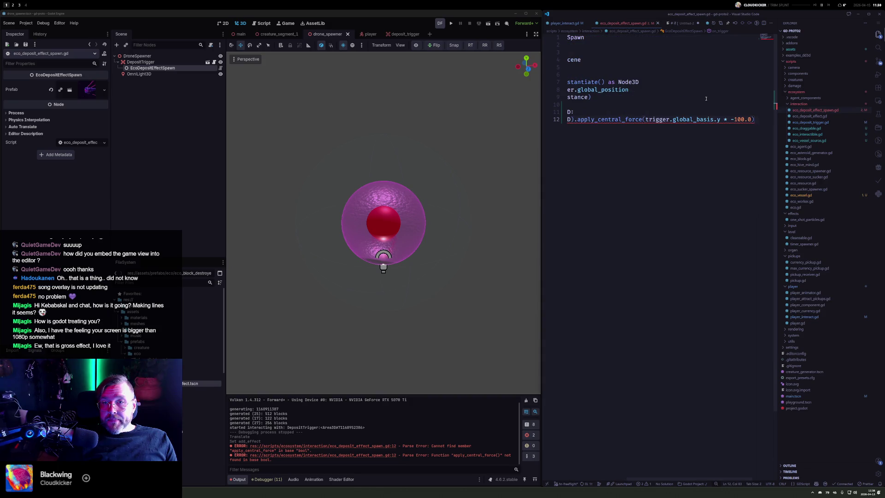
mouse_move(708, 120)
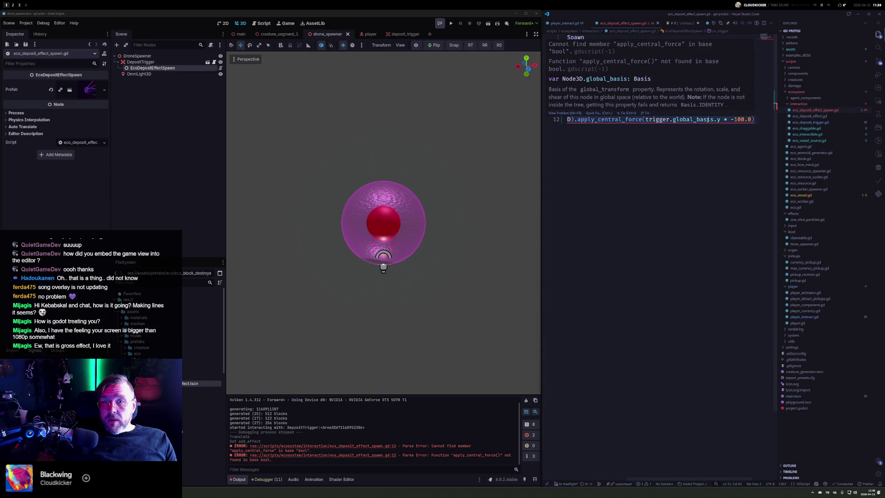
left_click(563, 120)
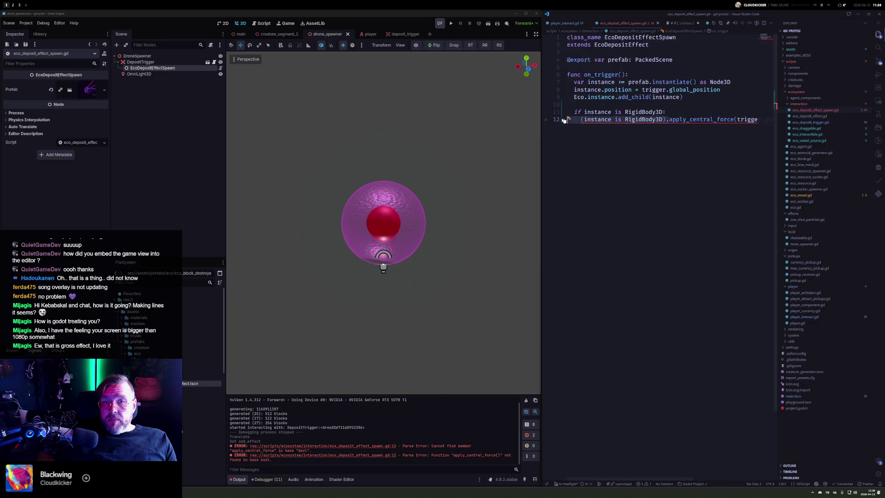
left_click(615, 119)
double_click(619, 119)
type("as")
left_click(451, 23)
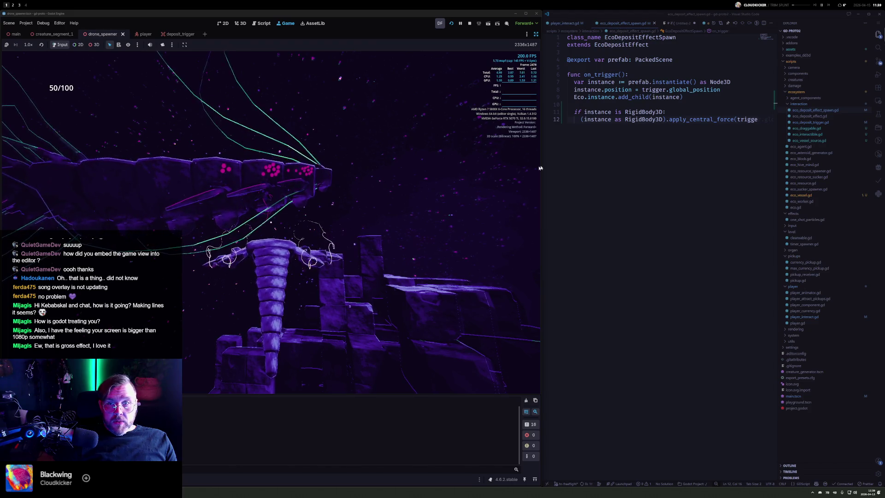
Step: Replace apply_central_force with 'linear_velocity = trigger.global_basis.y * -100.0', then begin lowering the speed to -20.0
left_click(729, 119)
type("linear_vel")
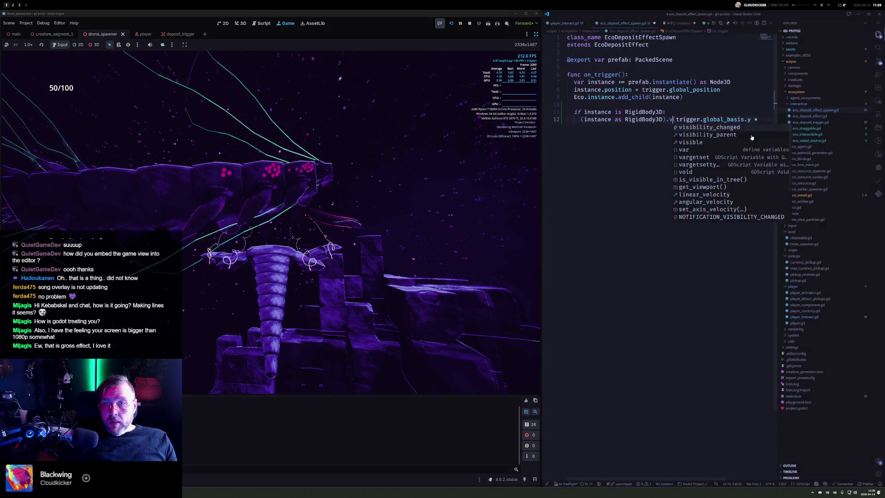
key("Return")
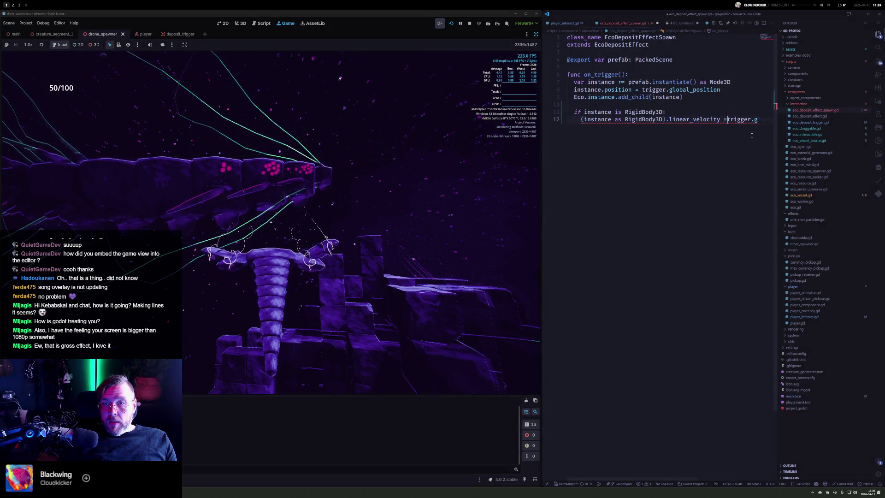
key("Tab")
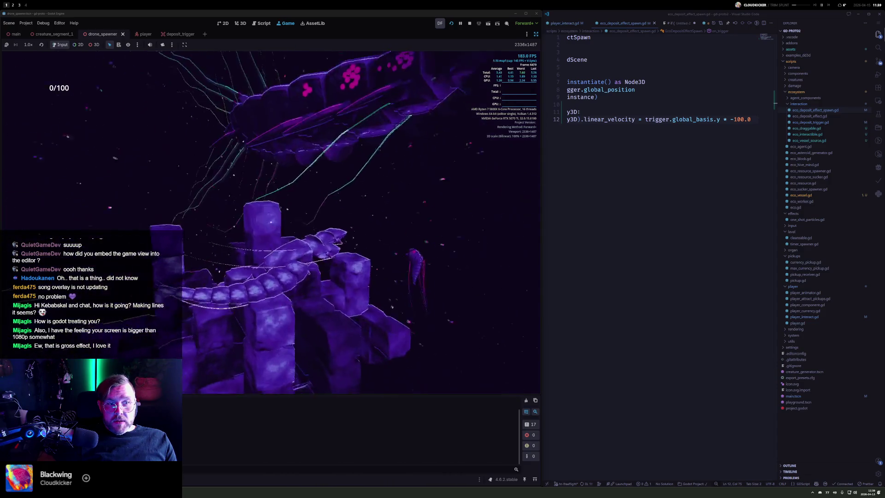
key("BackSpace")
key("BackSpace")
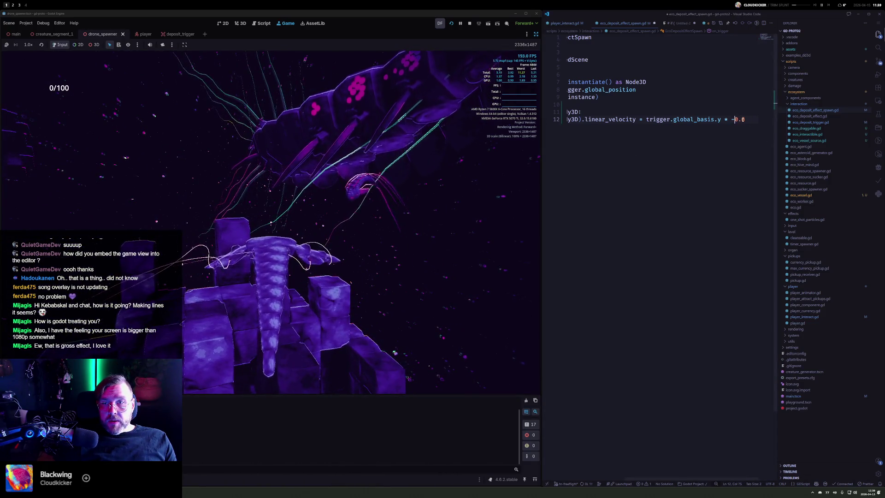
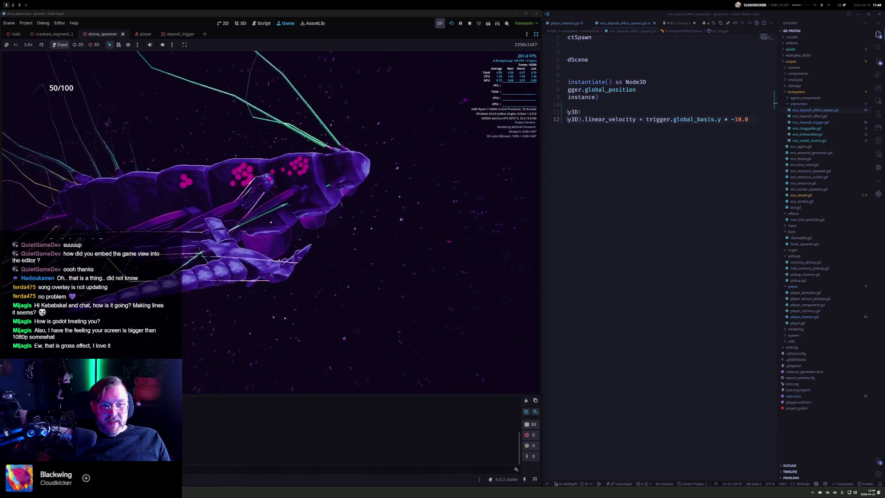
Step: Add a line after the position line assigning instance.global_basis = Basis.IDENTITY
key("Home")
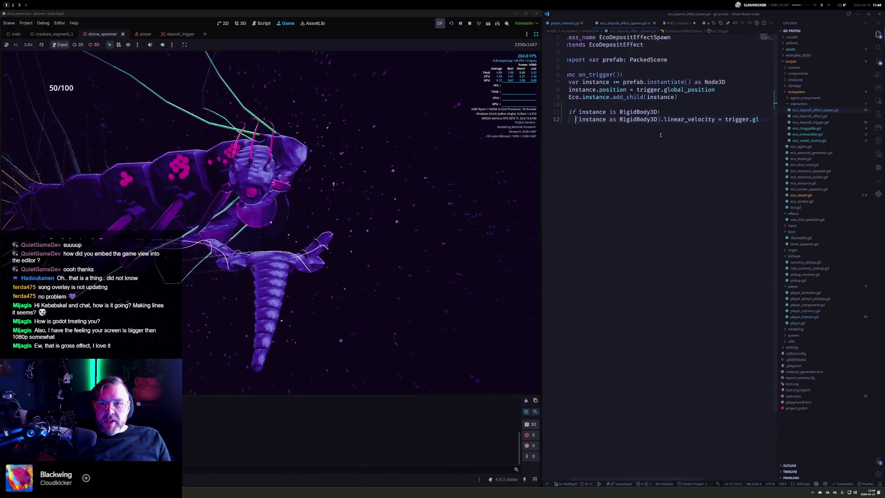
key("Up")
key("Up")
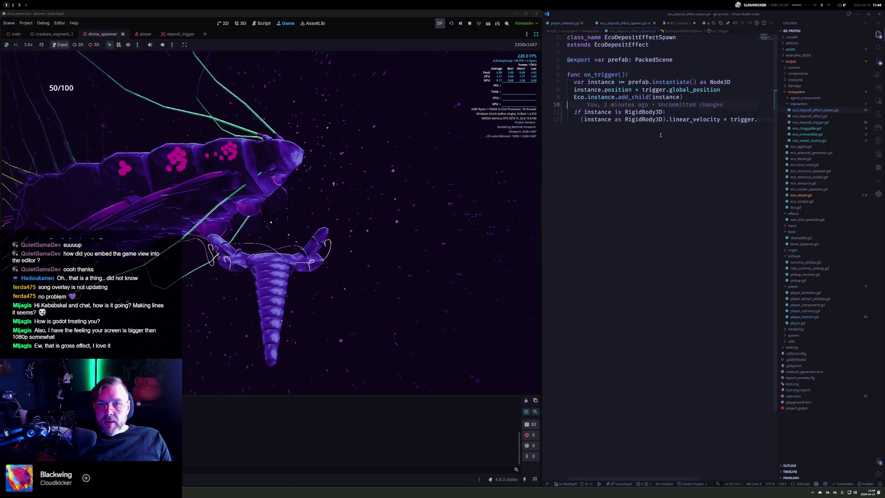
key("Up")
key("Up")
key("End")
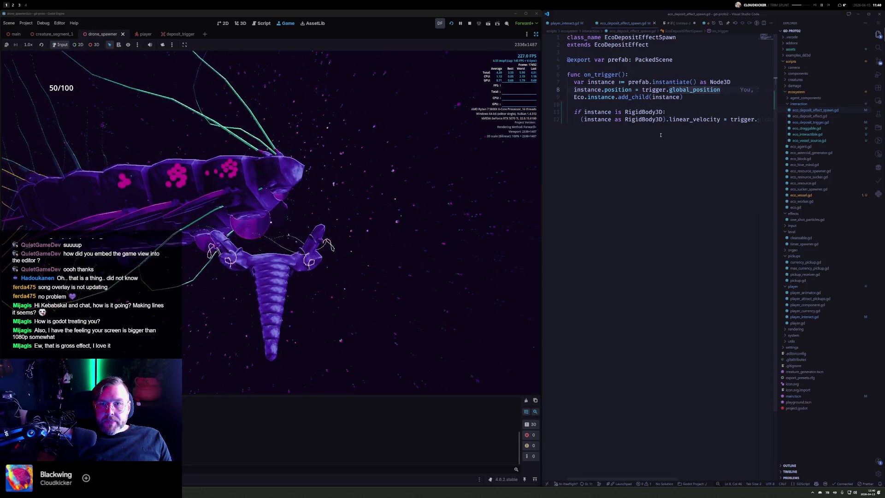
key("Return")
type("instn")
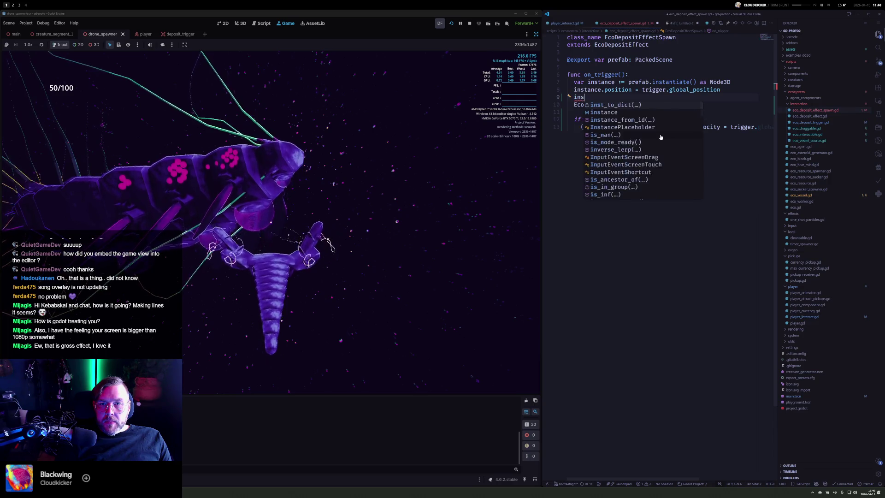
key("Tab")
type(".global_basis")
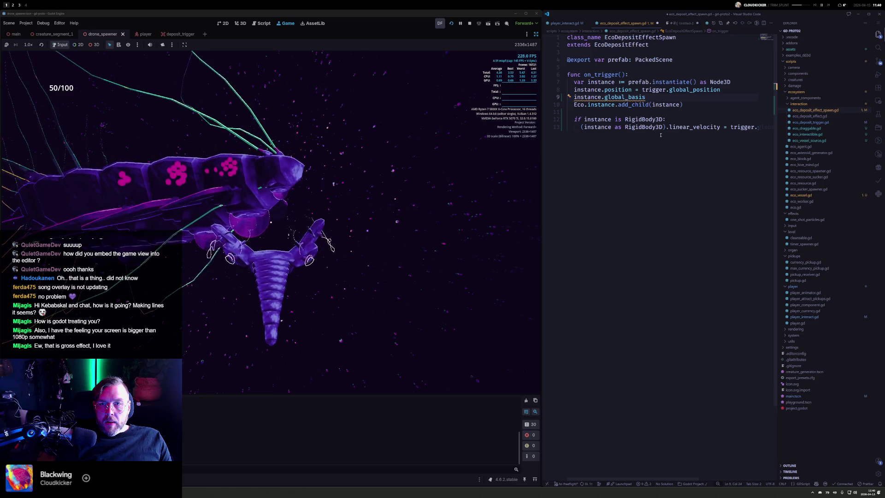
type(" = Basis.i")
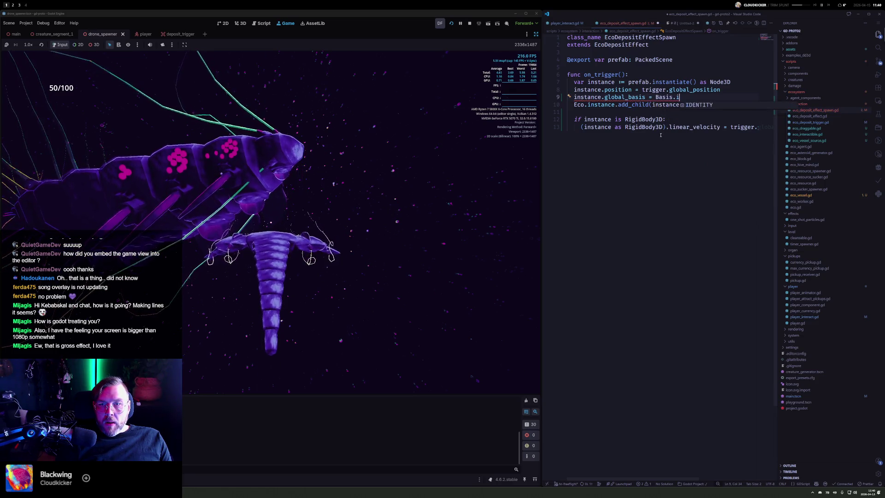
key("Tab")
Step: Rotate that basis by PI around Vector3.RIGHT, replacing the initial deg_to_rad(18) angle
type(".rotated(Vec")
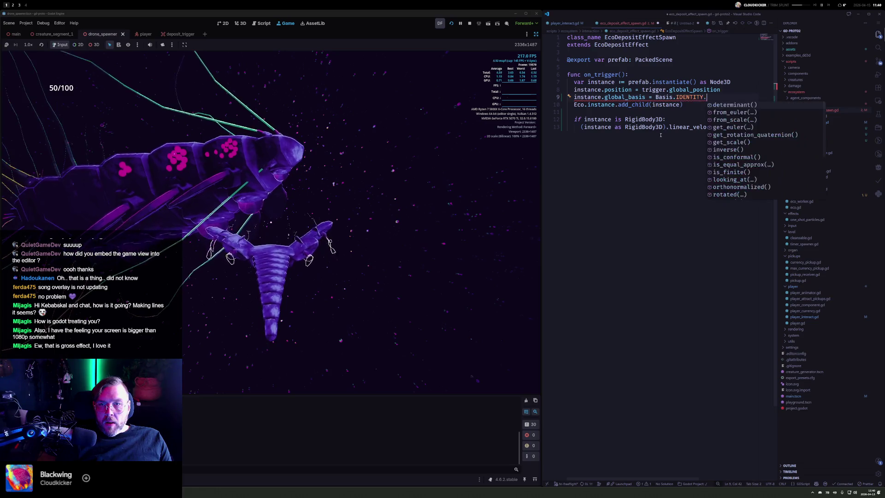
type("tor3.RIGHT")
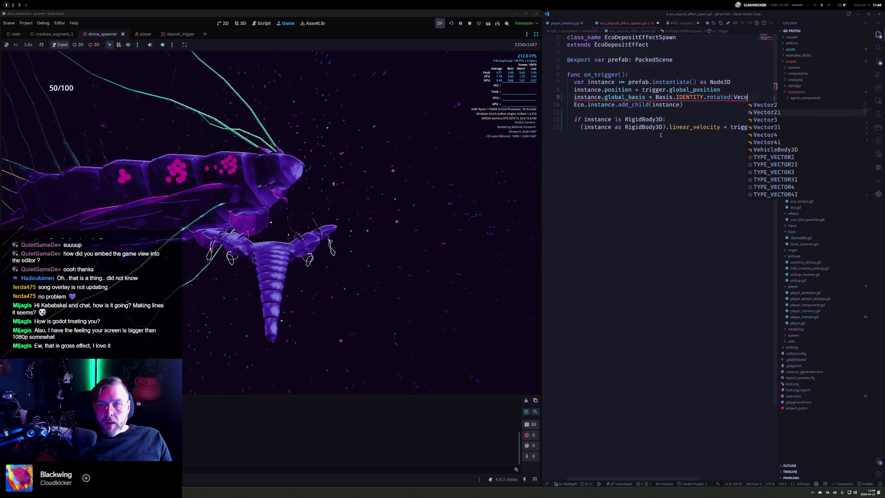
type(", ")
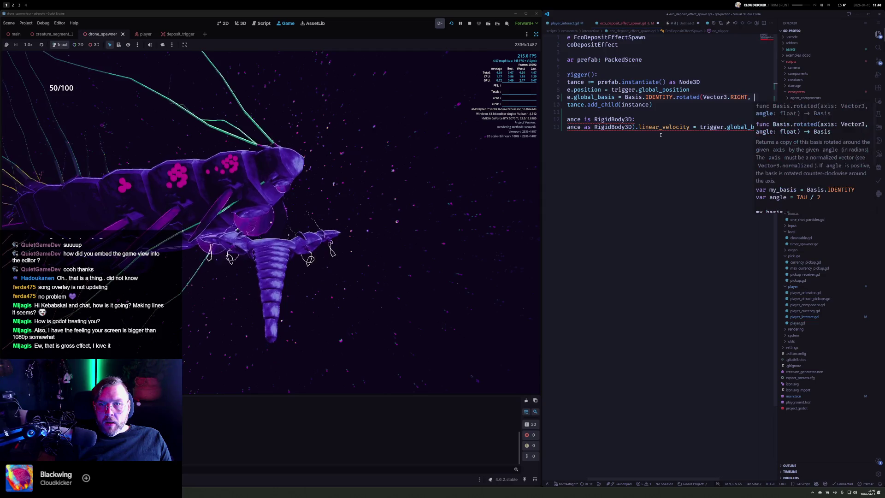
type("deg_to_rad(18")
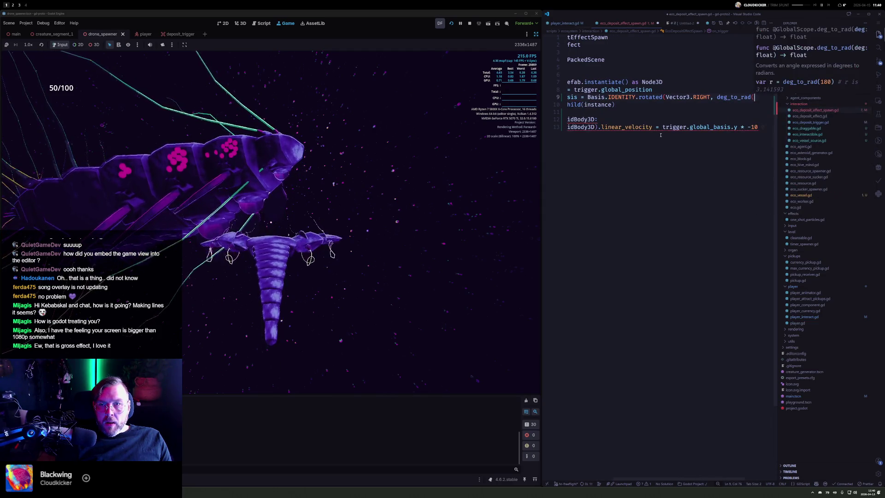
key("Left")
key("Left")
key("Left")
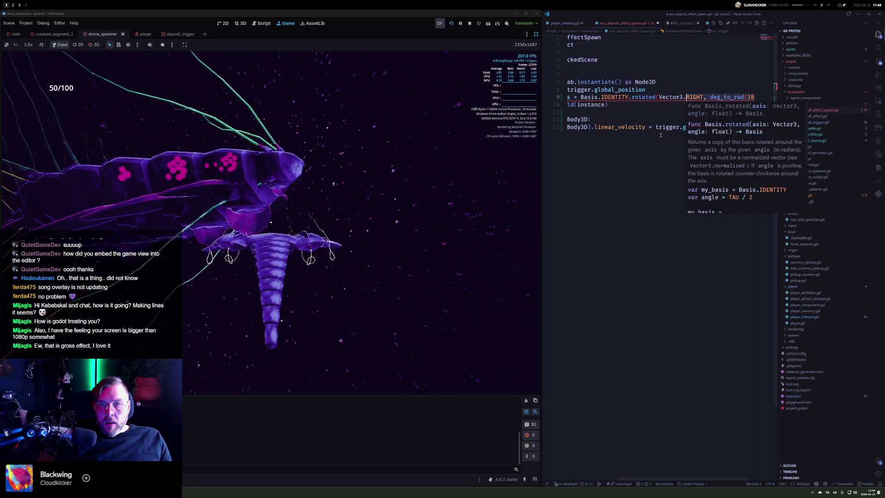
key("ctrl+BackSpace")
key("Delete")
key("Delete")
key("Delete")
type("PI)")
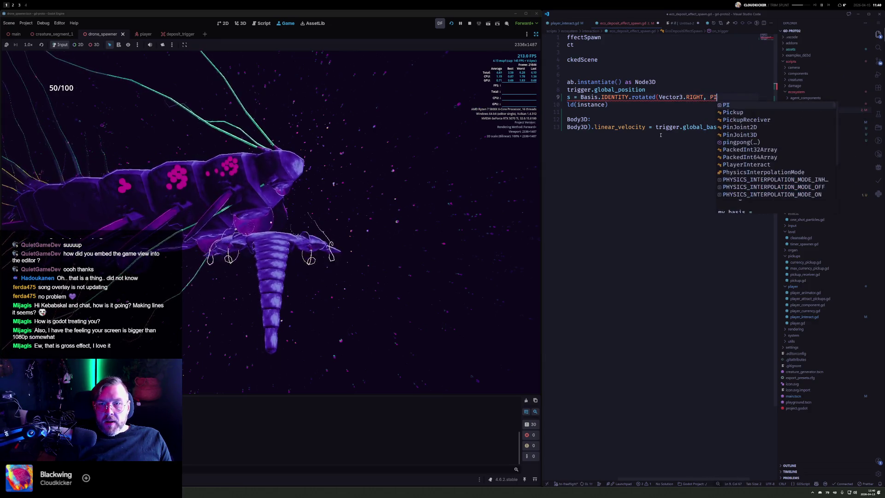
left_click(628, 127)
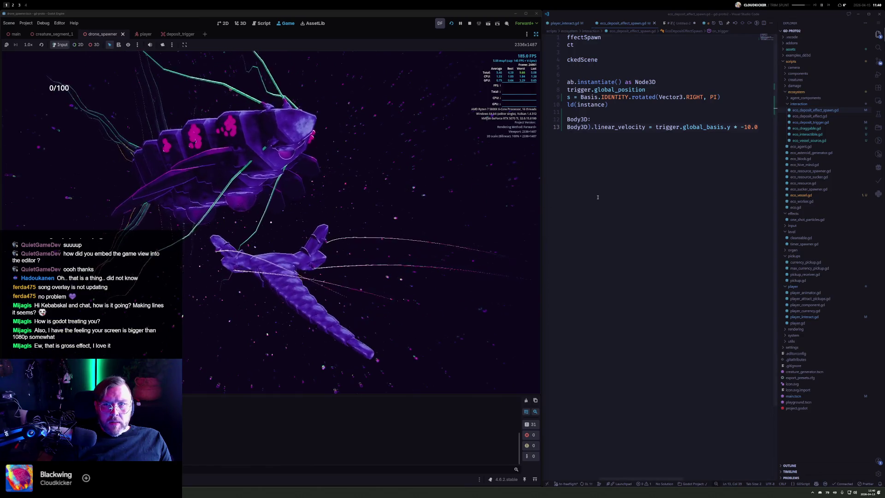
Step: Change line 9's rotation angle to -PI around Vector3.RIGHT, then comment out that line
left_click(669, 104)
key("Home")
key("Up")
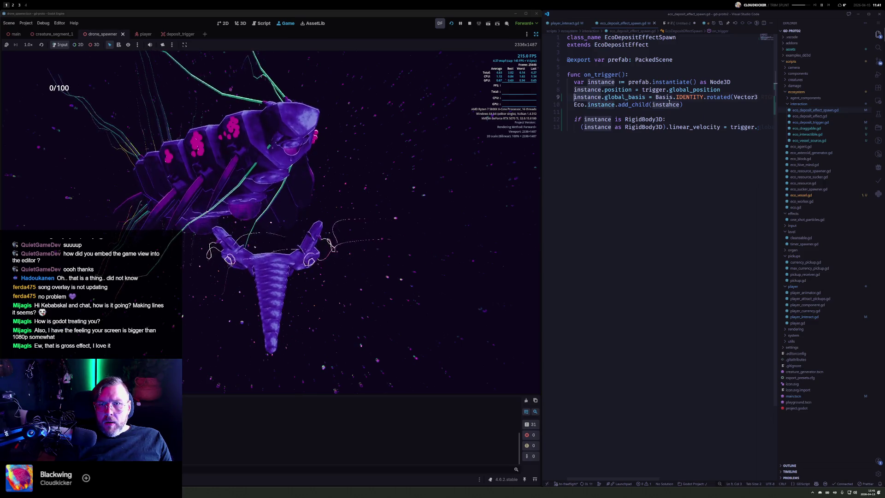
key("ctrl+Right")
key("ctrl+Right")
key("ctrl+Right")
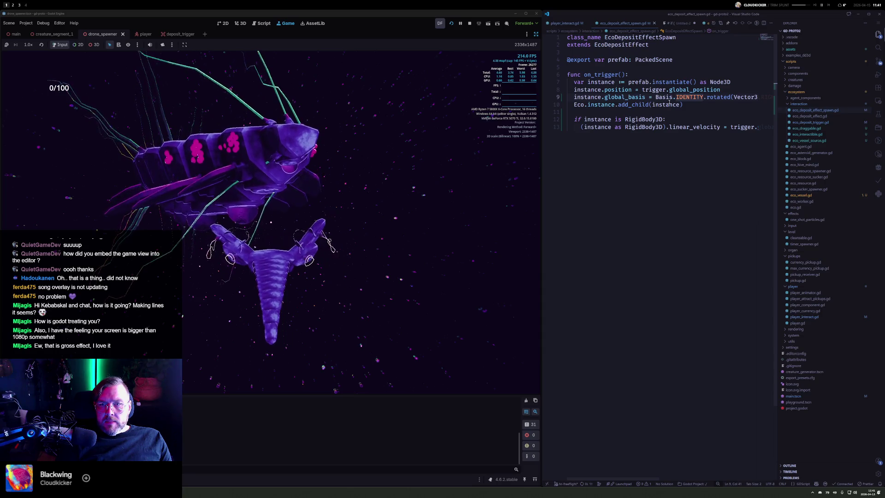
type(".RIGHT, PI")
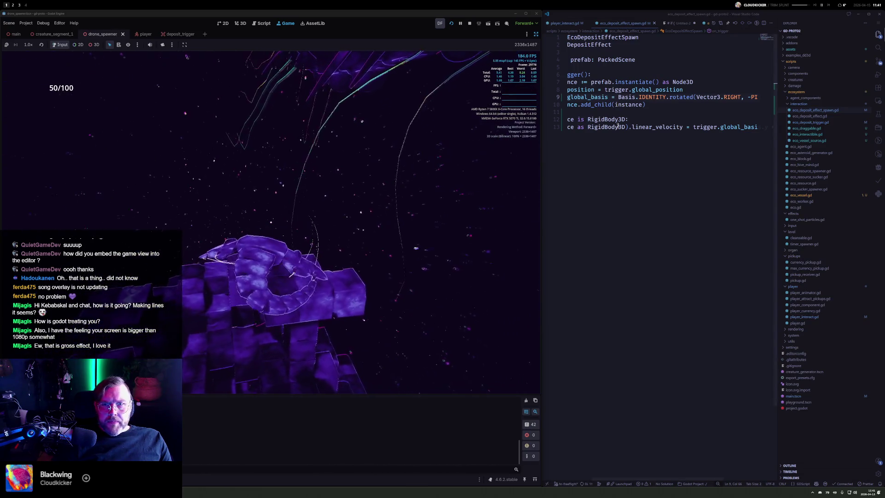
left_click(629, 97)
key("ctrl+slash")
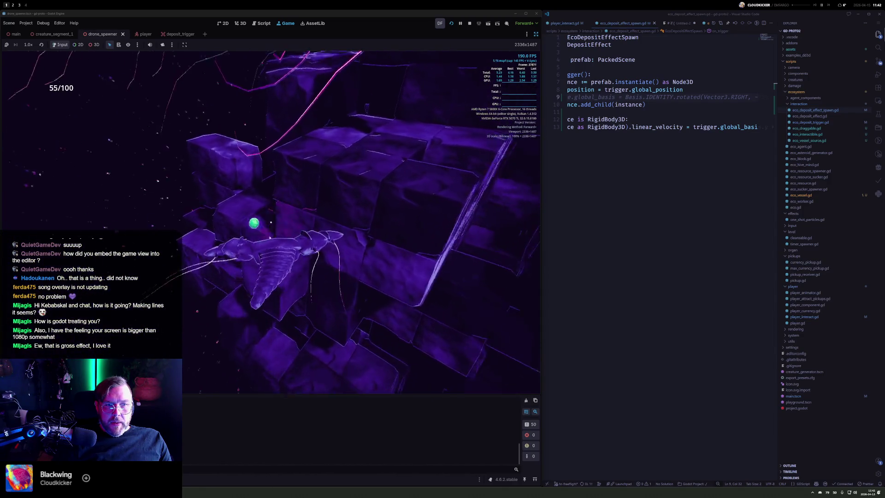
Step: Stop the running game test and open the player scene
left_click(470, 23)
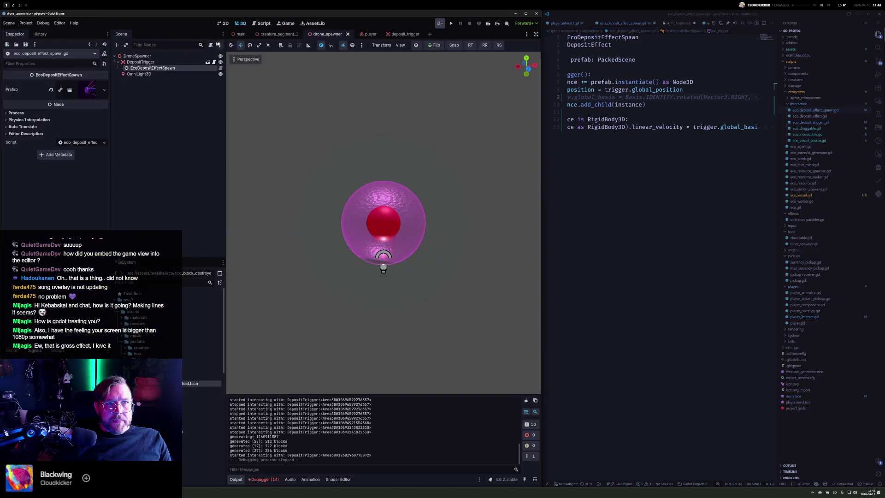
left_click(371, 35)
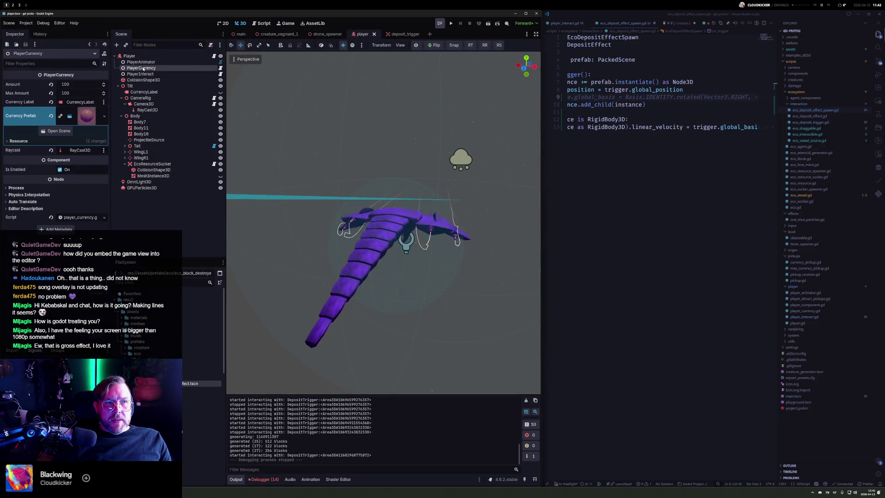
Step: Run the project with F5 to play-test the deposit effects
key("F5")
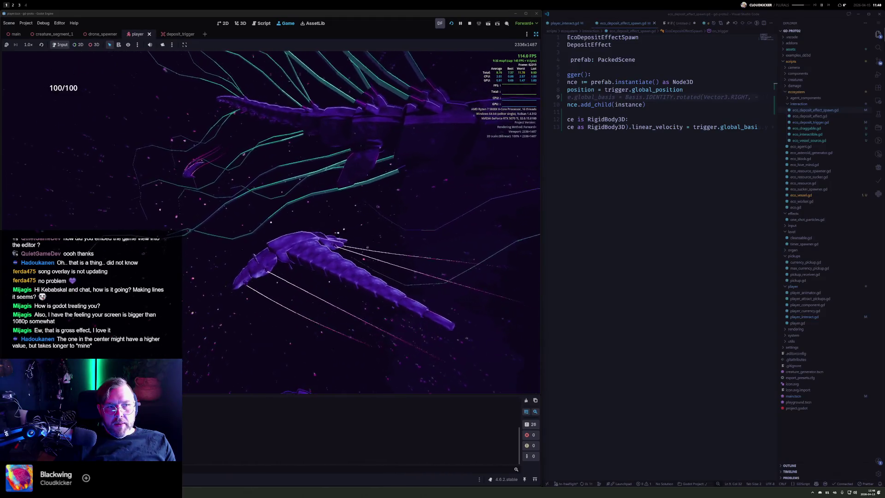
Step: Widen the embedded game view at the code editor's expense
left_click_drag(542, 268, 612, 269)
Step: Inspect one frame's function timings in the Debugger Profiler, then stop the game with F8
left_click_drag(677, 269, 665, 270)
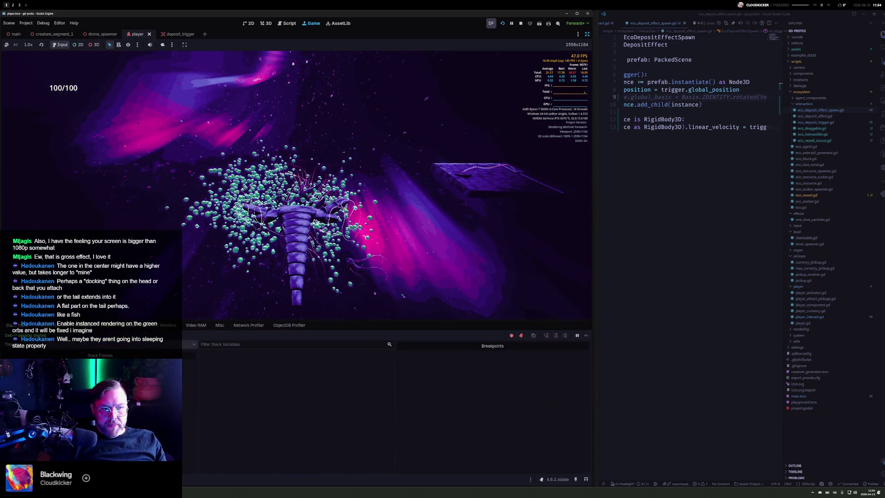
left_click(102, 325)
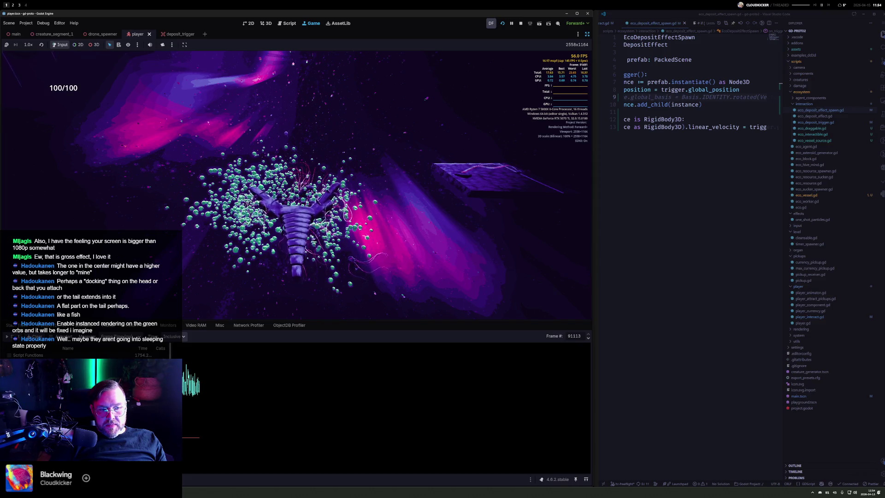
left_click(248, 381)
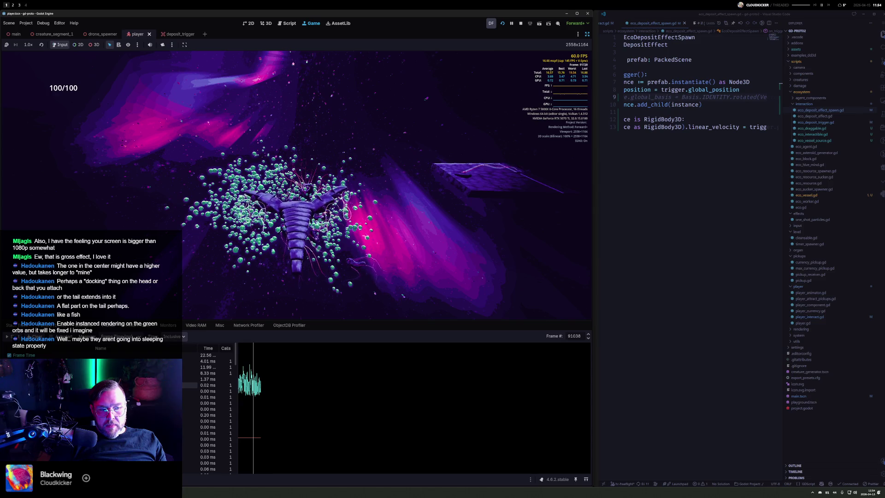
scroll(208, 410, "down", 5)
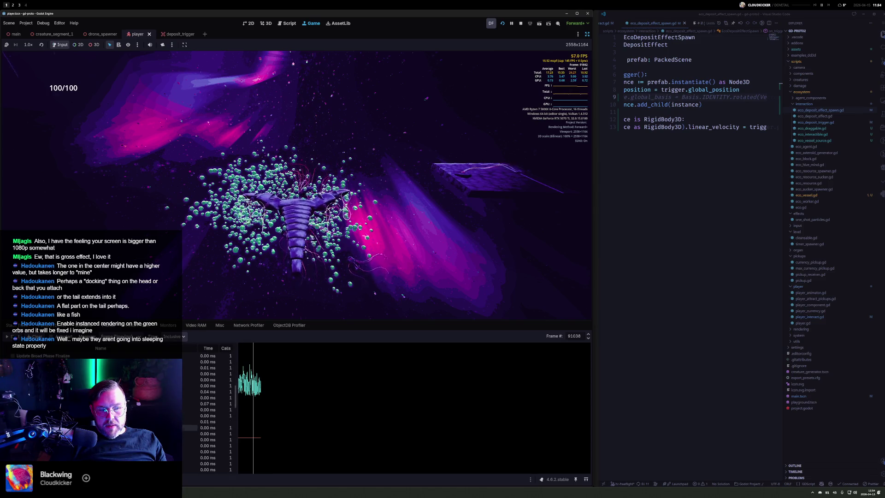
scroll(208, 419, "down", 3)
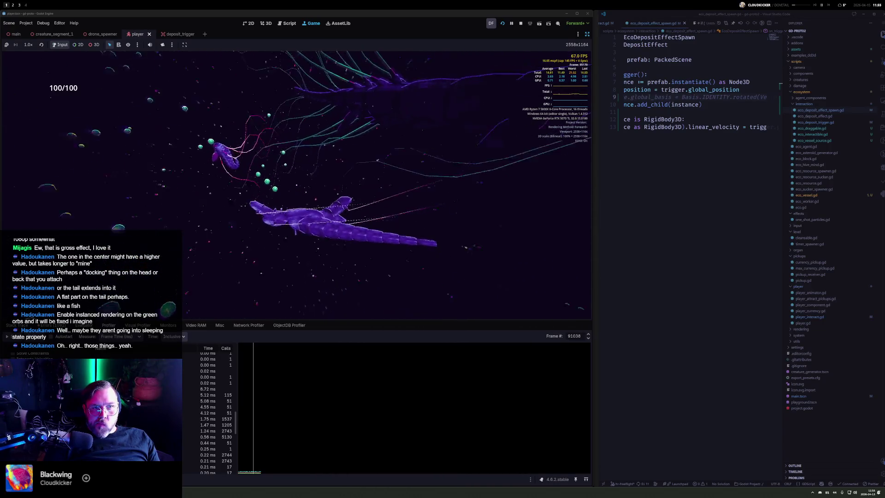
key("F8")
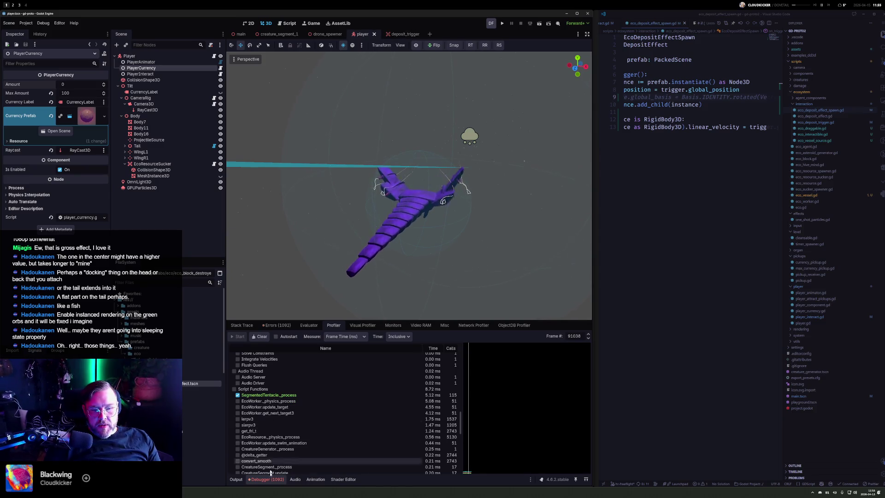
Step: In Fork, stage all changed files and start the commit subject 'Draggable and vessel'
key("alt+2")
key("ctrl+a")
mouse_move(150, 70)
left_mouse_down()
mouse_move(150, 172)
mouse_move(177, 319)
left_mouse_up()
type("D")
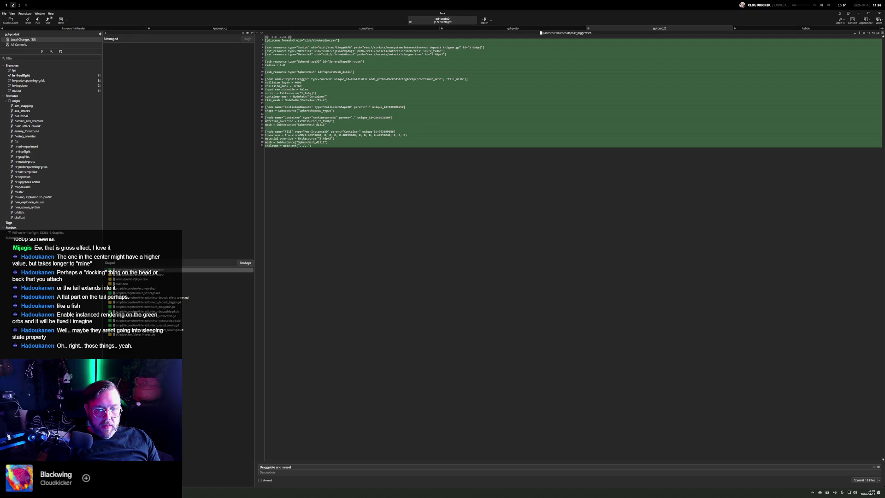
Step: Commit the staged files and push hr-freeflight to origin
key("ctrl+Return")
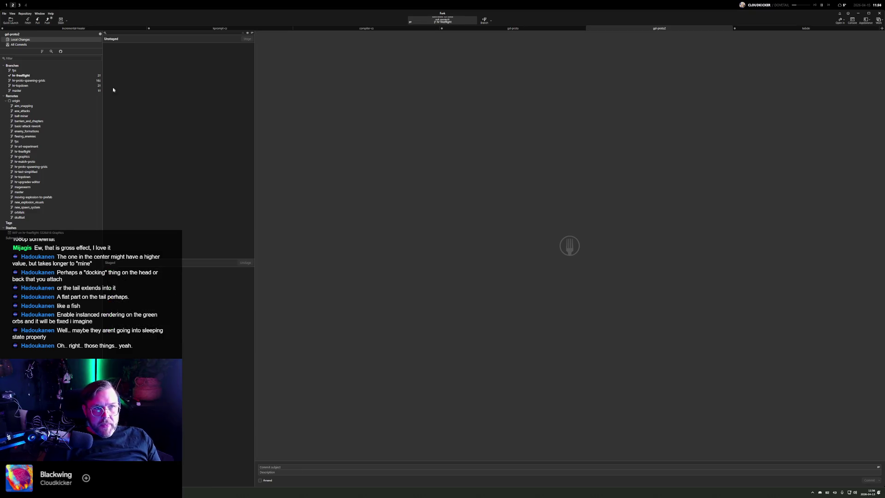
left_click(49, 20)
left_click(472, 263)
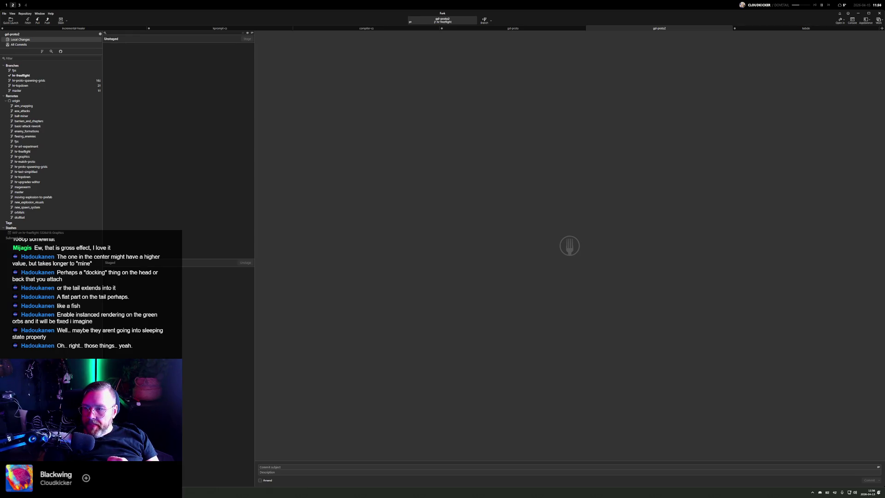
Step: Switch to the browser workspace and focus the address bar
key("alt+1")
key("alt+2")
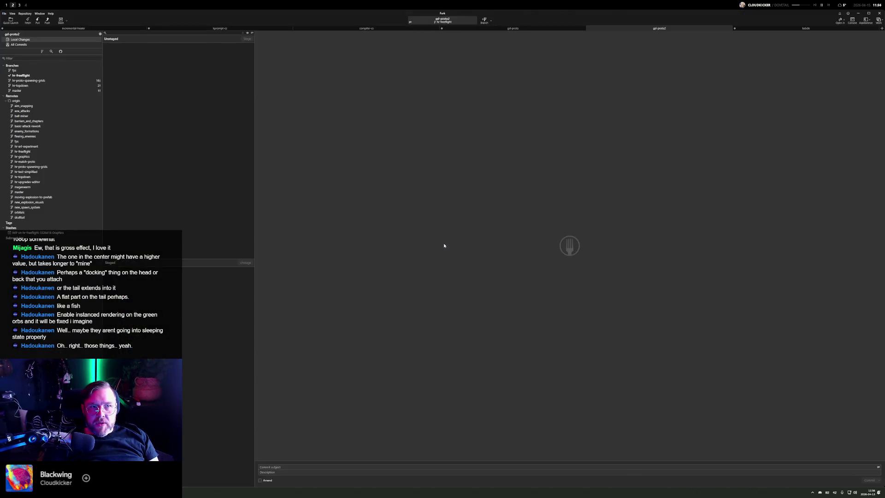
key("alt+3")
left_click(590, 22)
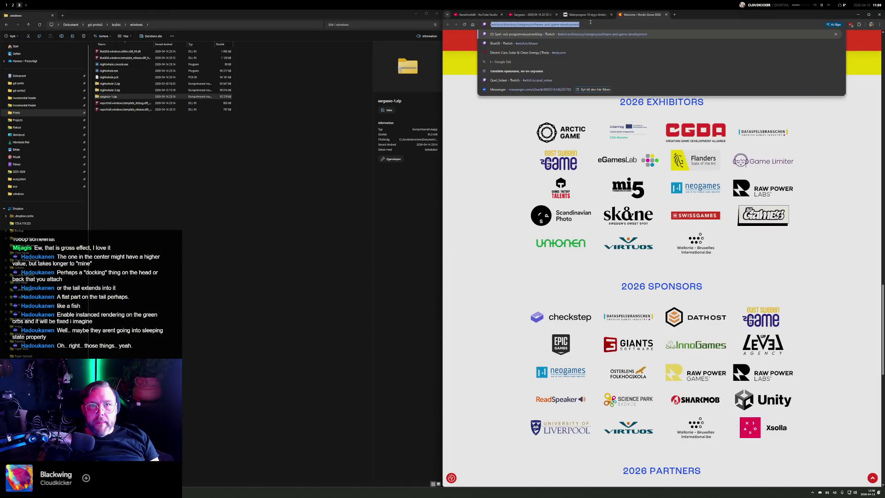
Step: Open Twitch's software and game development category and browse the live streams
type("tw")
key("Return")
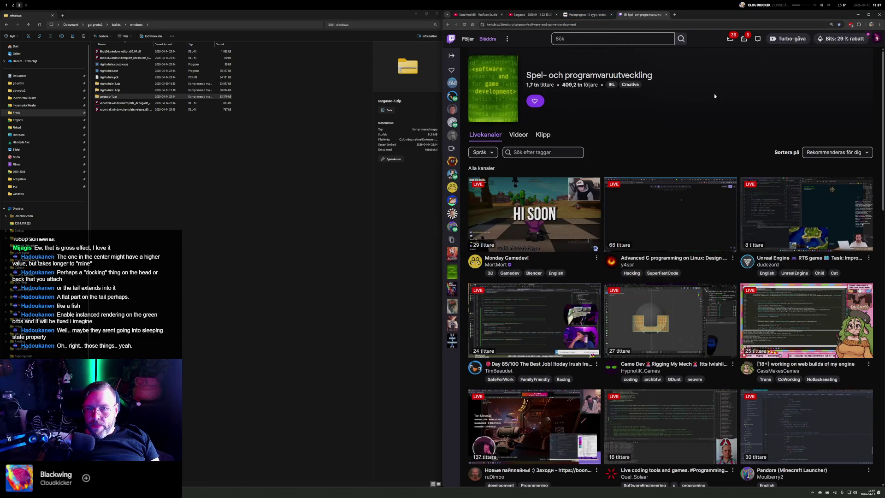
scroll(638, 142, "down", 2)
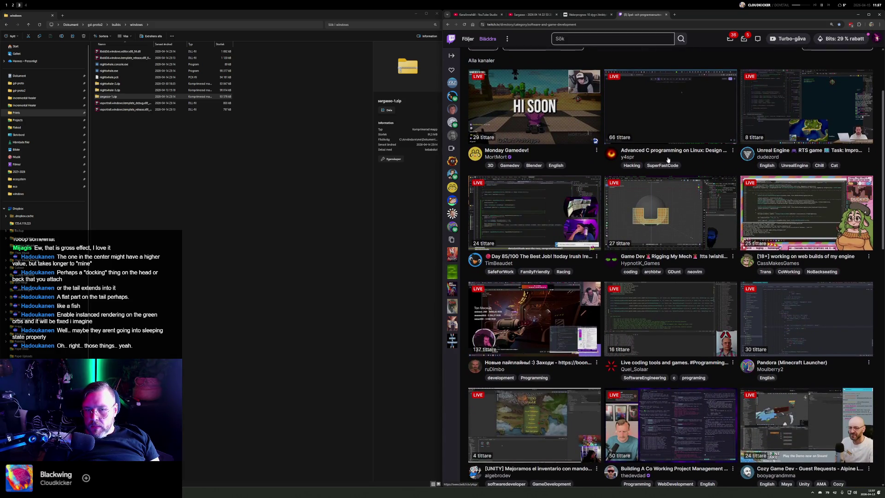
scroll(709, 271, "down", 2)
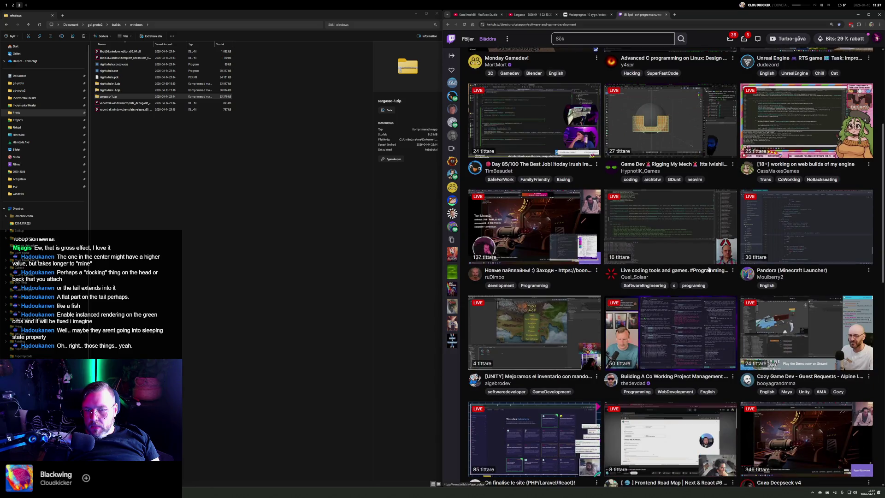
scroll(699, 291, "down", 2)
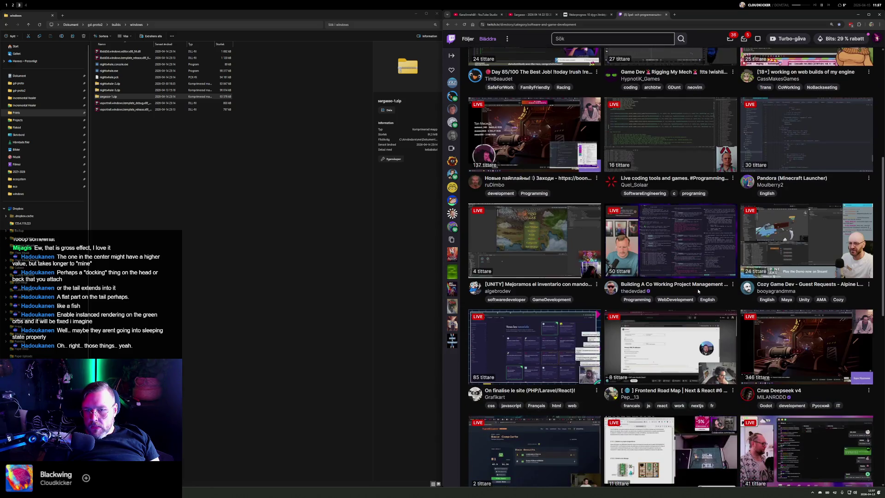
scroll(697, 293, "up", 3)
scroll(697, 293, "up", 2)
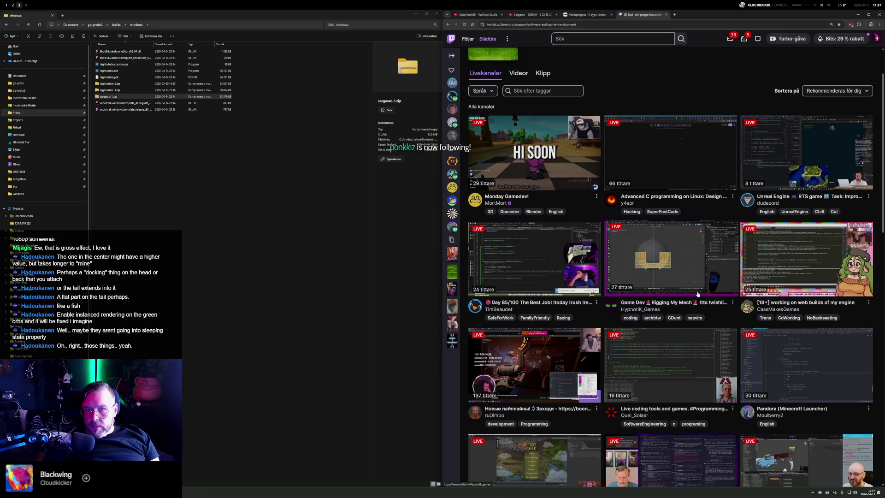
Step: Open the Monday Gamedev! stream's channel page
left_click(535, 157)
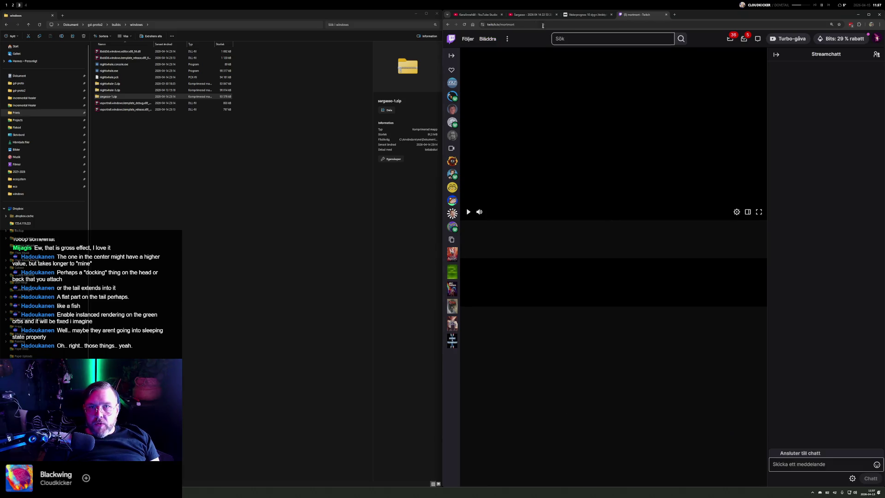
double_click(528, 24)
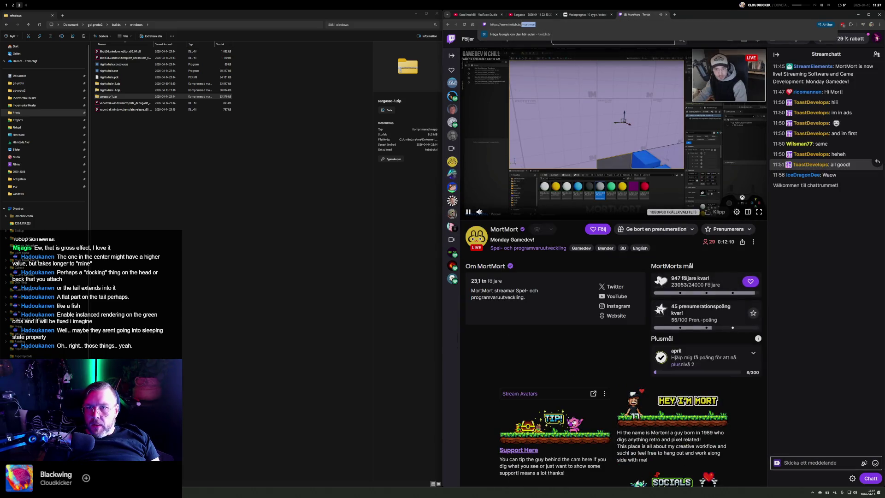
key("Escape")
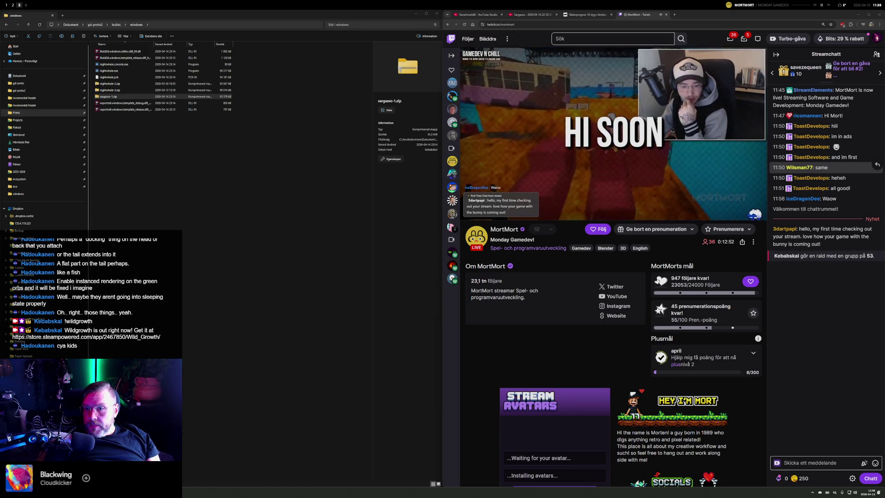
Step: Send 'heyo!', a perfect-timing reply and 'yup! good stream' in the stream chat
left_click(816, 464)
type("heyo!")
key("Return")
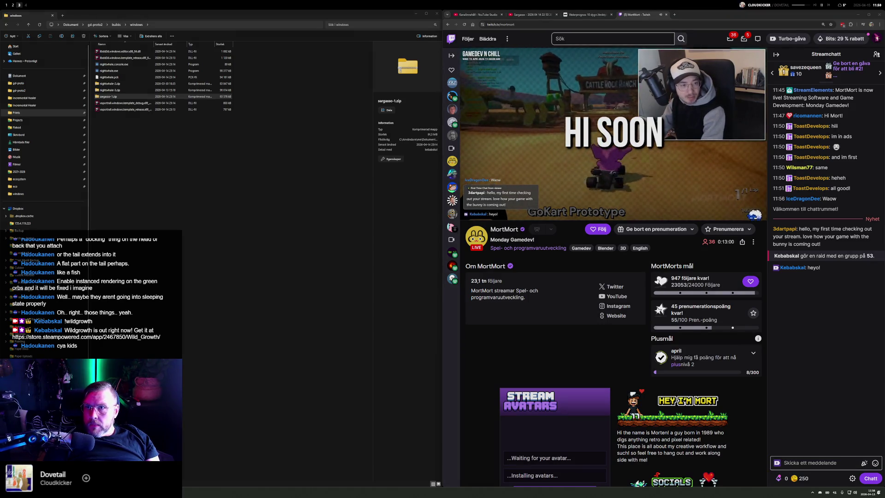
left_click(809, 463)
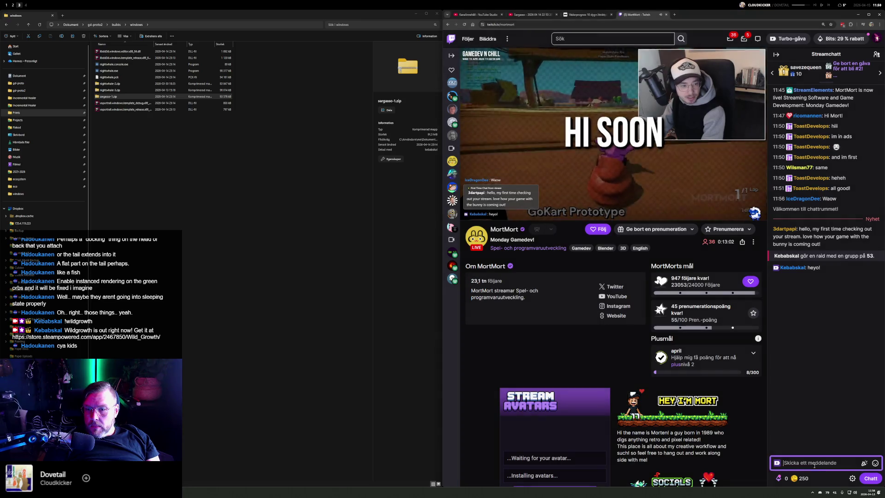
type("perfect t")
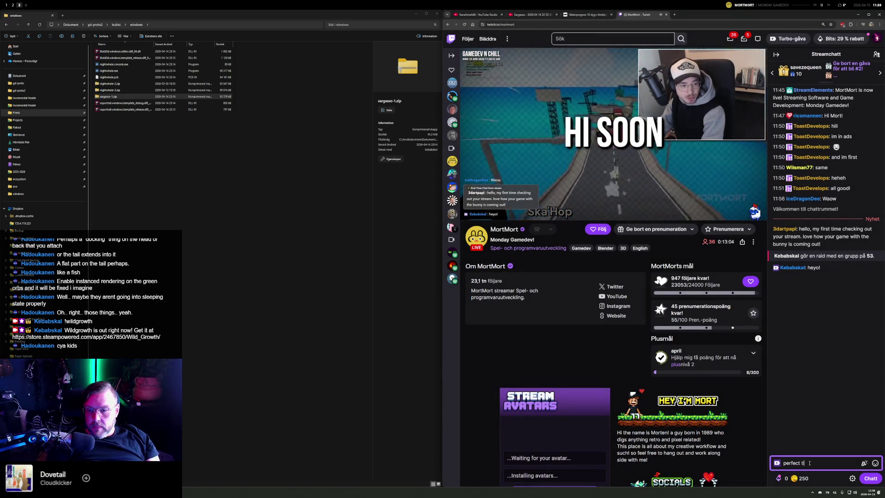
type("iming then :)")
key("Return")
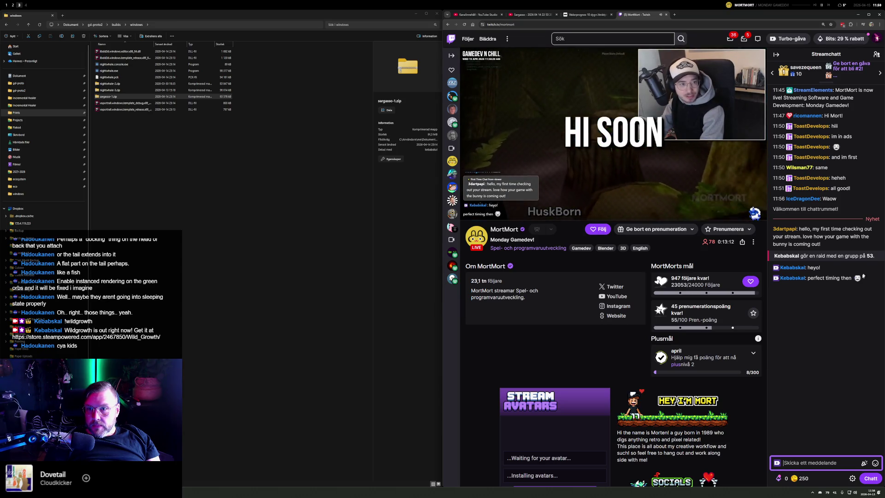
type("yup!")
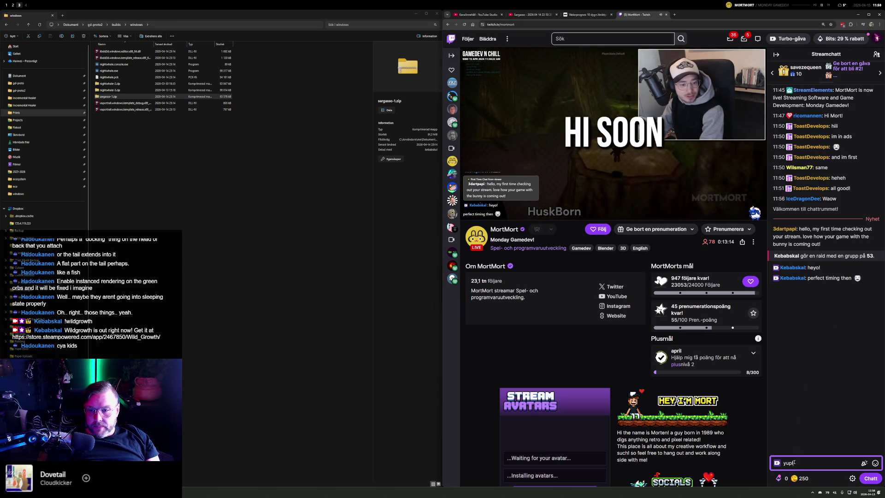
type(" good stream")
key("Return")
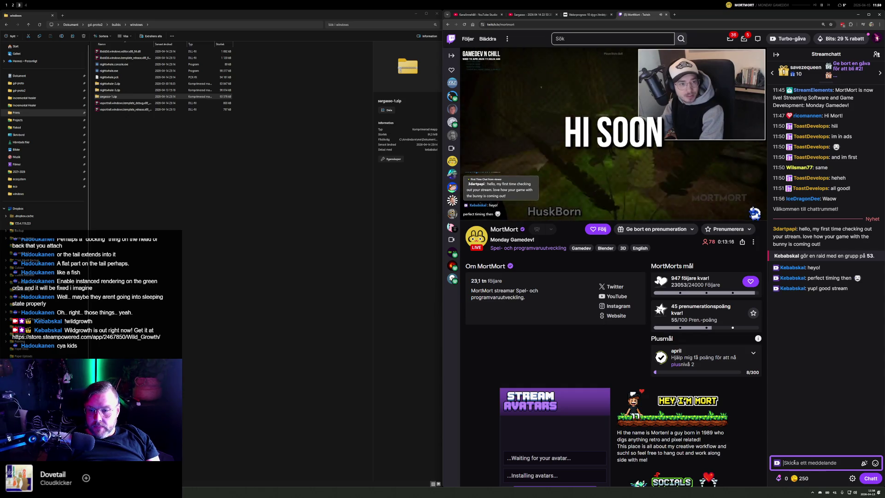
Step: Post 'implemented some interaction and draggable tendrils for my strange space whale thing' in chat
type("implemented some inteac")
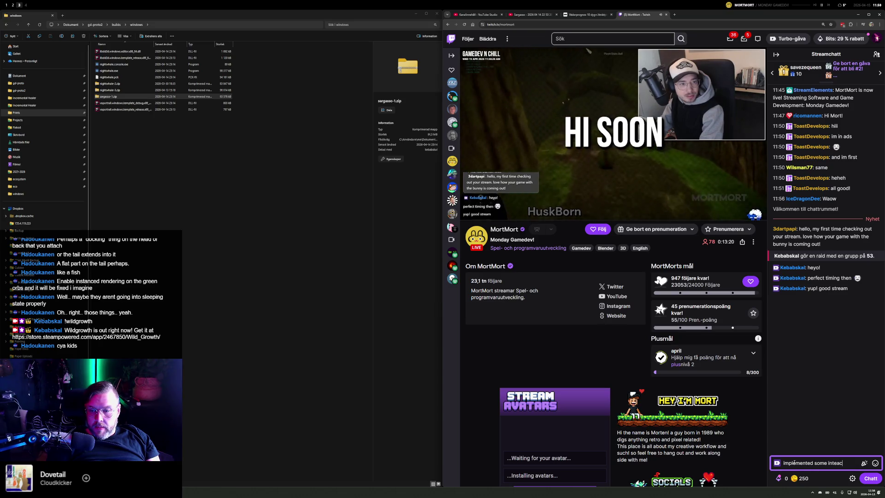
key("BackSpace")
key("BackSpace")
type("raction an")
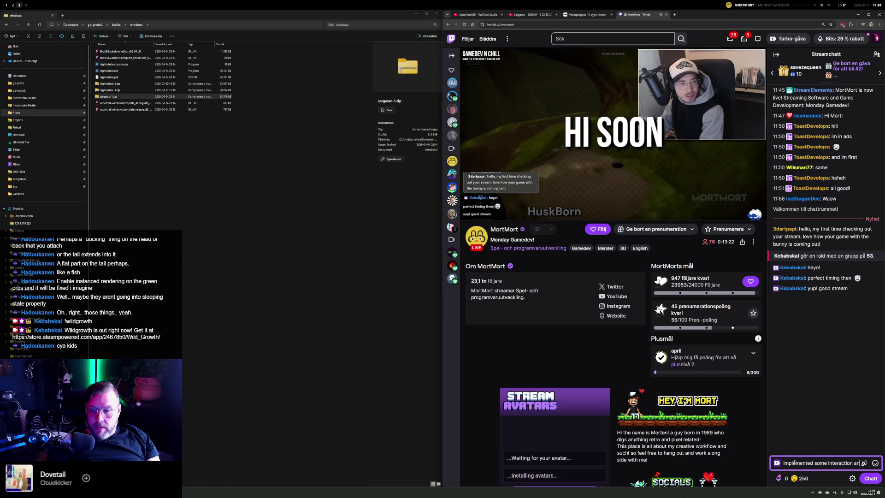
type("d draggable te")
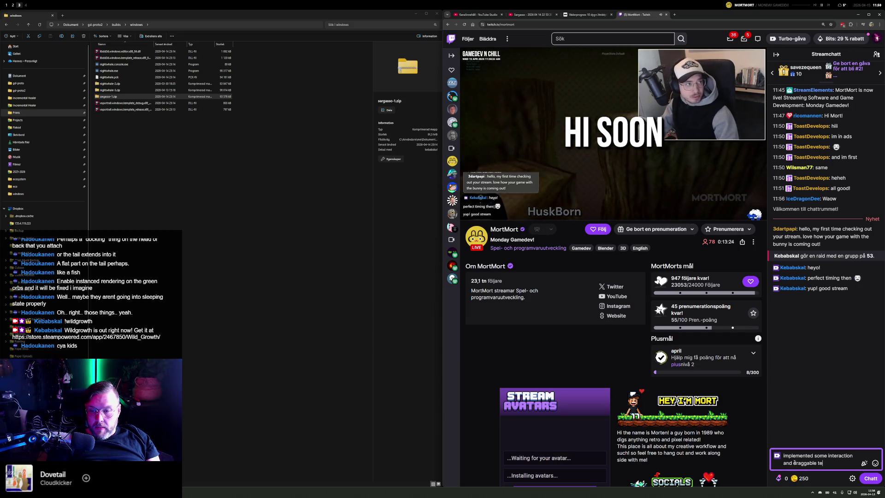
type("ndrils for my ")
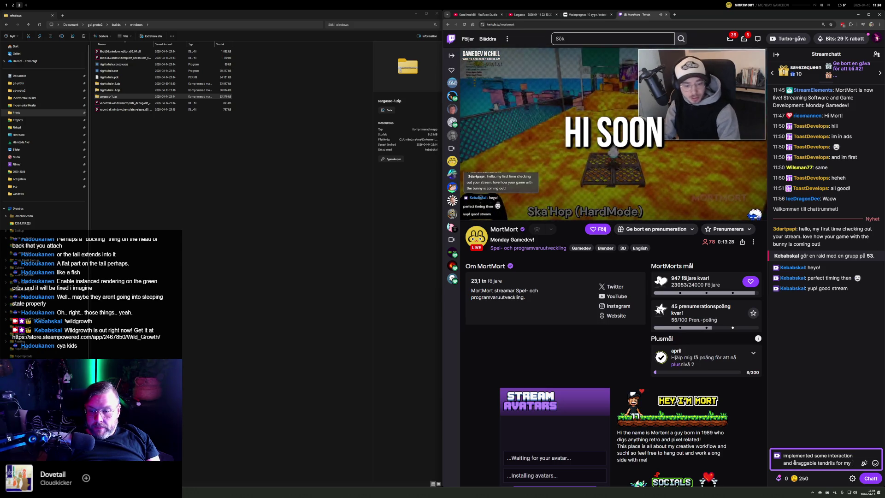
type("strange")
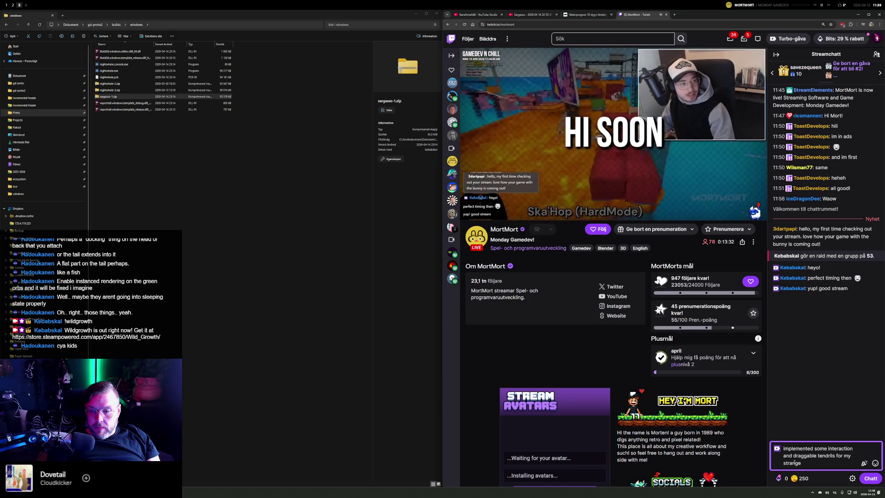
type(" space wh")
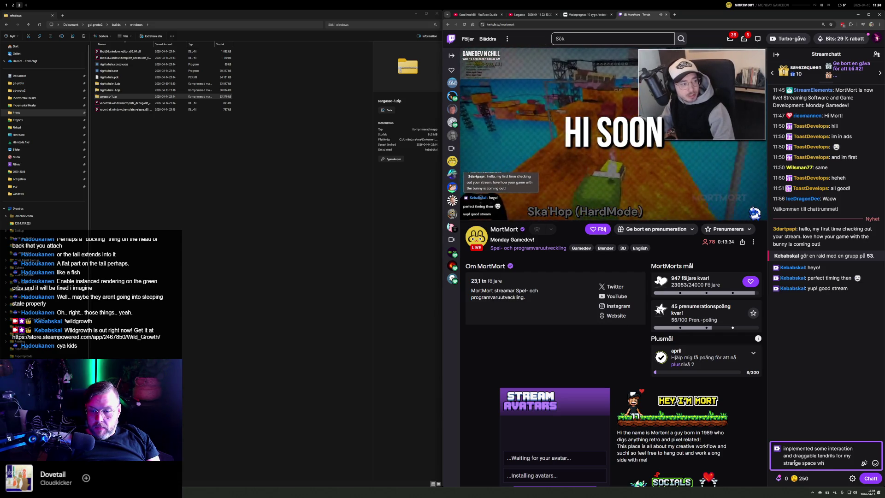
type("ale thing")
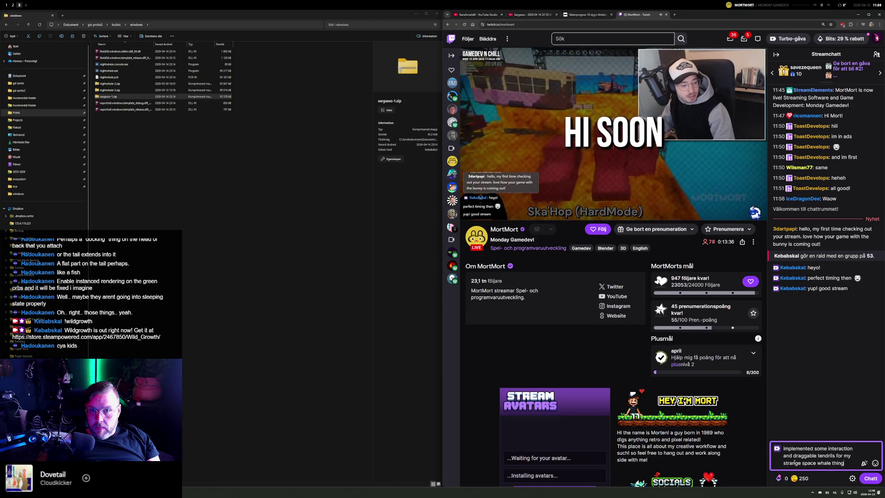
key("Return")
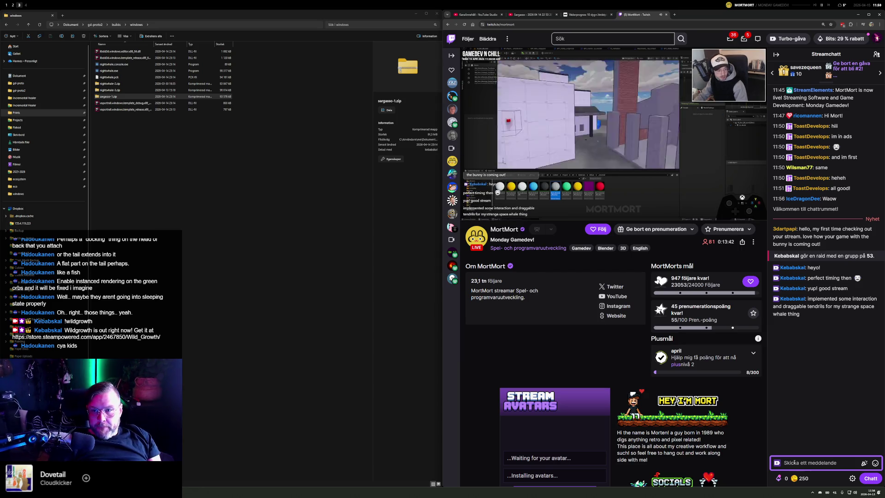
Step: Post "how's it going here?" as a follow-up message in the Twitch chat
type("how's it ")
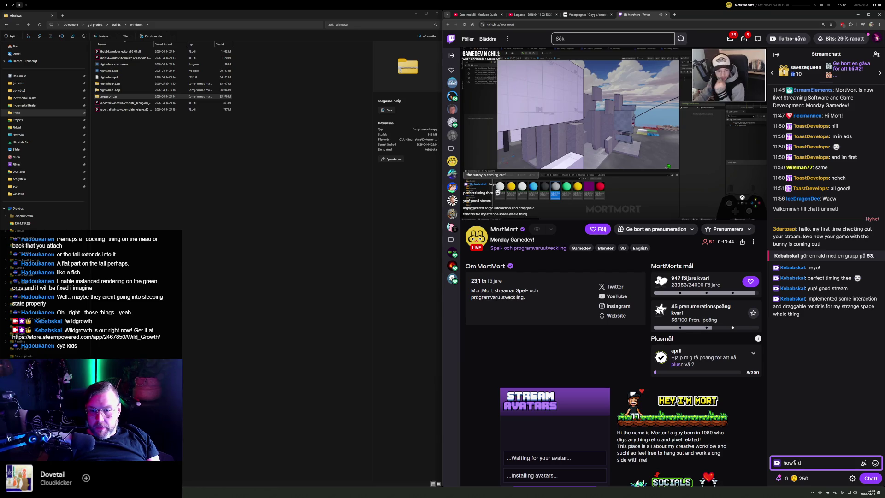
type("going here?")
key("Return")
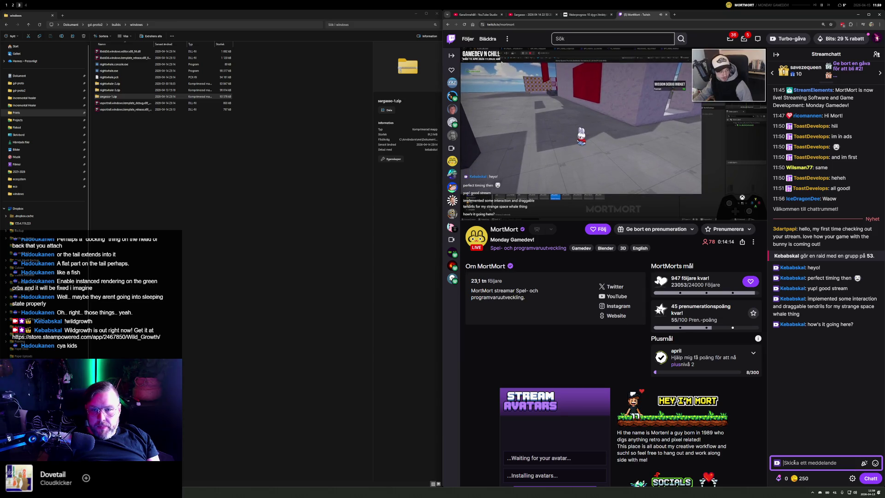
scroll(672, 411, "down", 3)
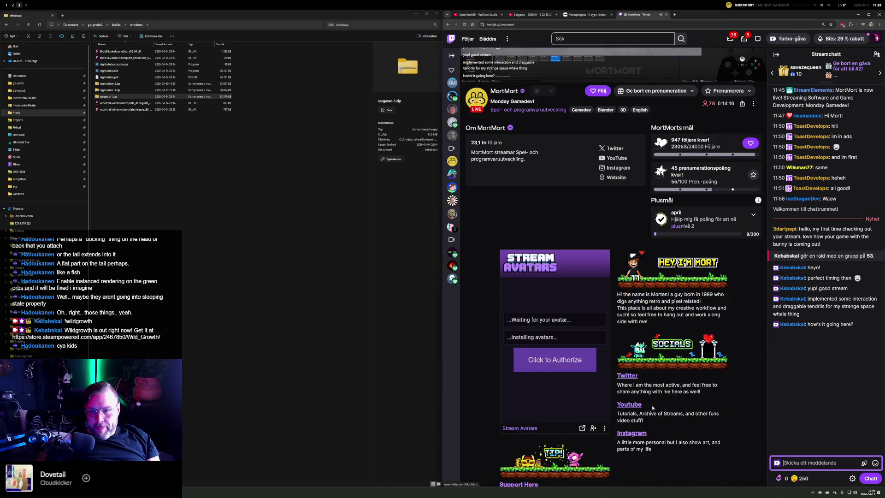
scroll(686, 409, "down", 2)
scroll(682, 368, "up", 5)
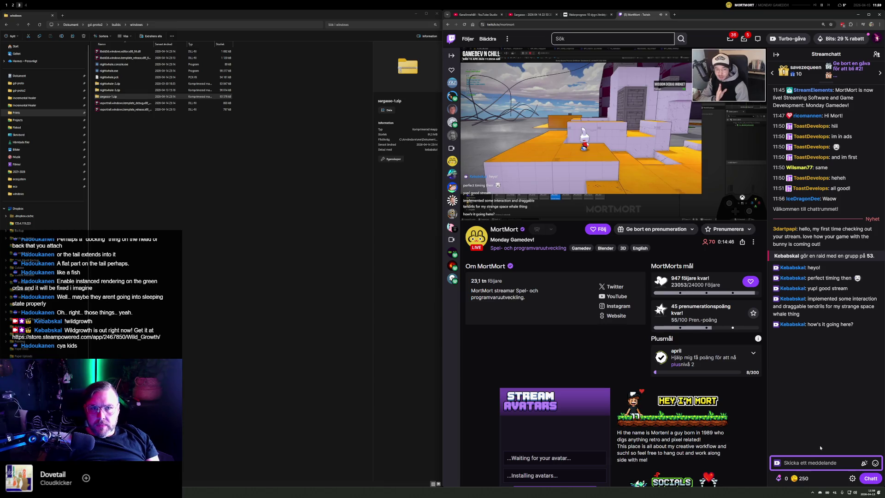
left_click_drag(442, 277, 245, 277)
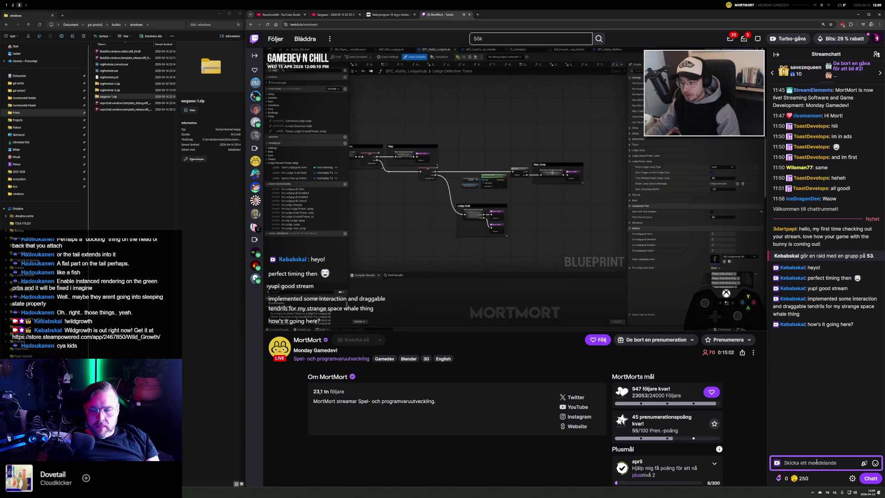
Step: Send "glad you are back working on this", then "looking so damn tight" in the stream chat
type("g")
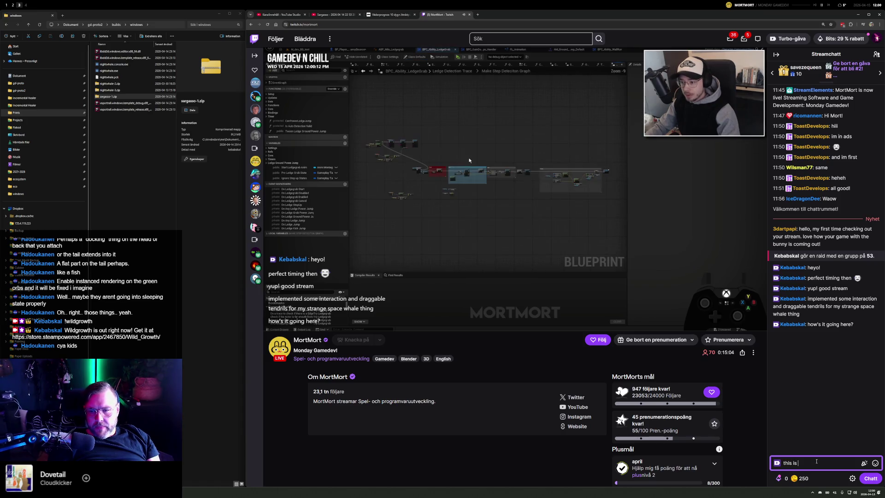
type("lad you a")
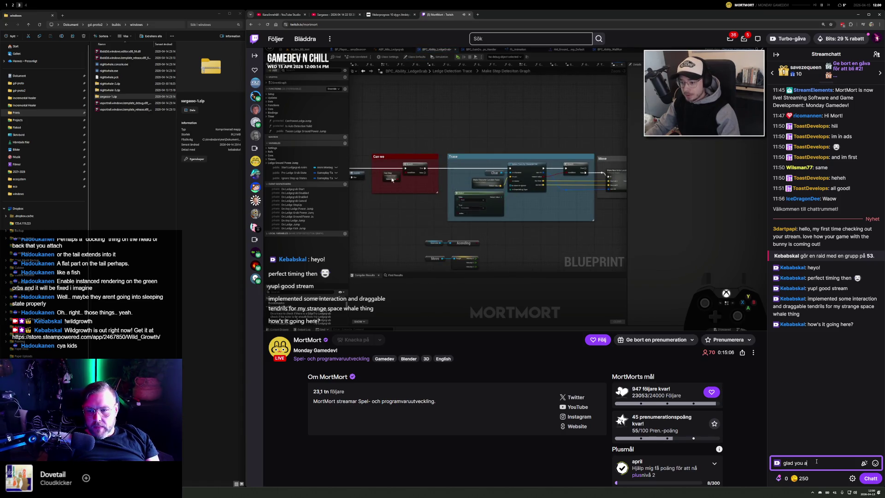
type("re back working ont")
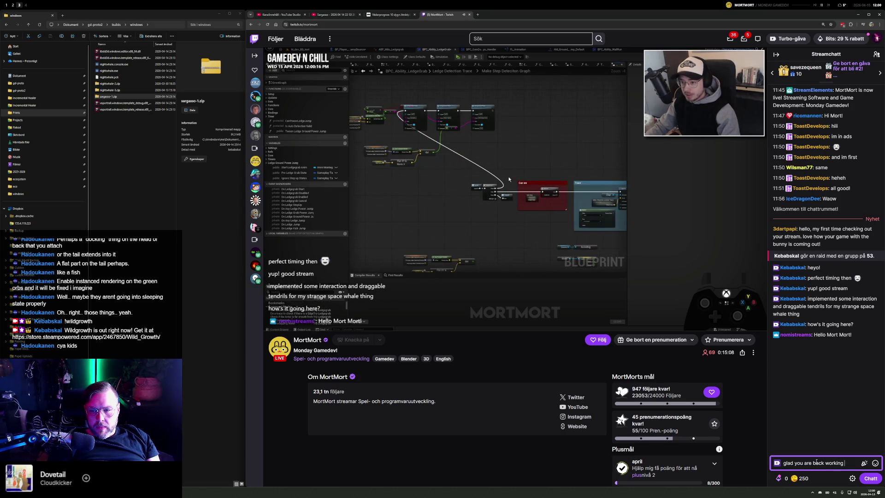
key("BackSpace")
type("this")
key("Return")
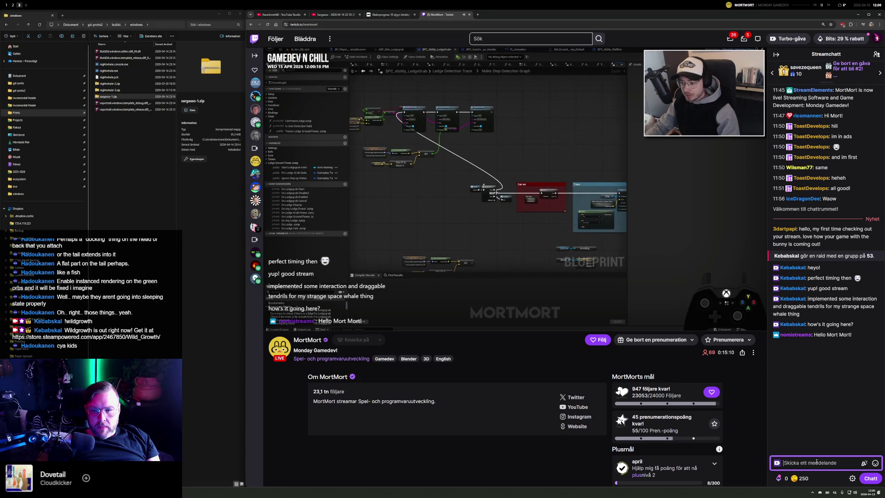
type("looking os")
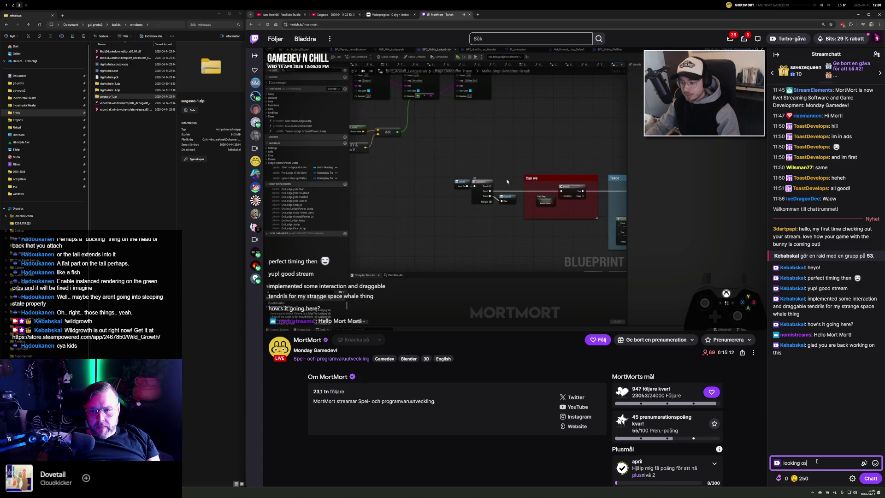
key("BackSpace")
key("BackSpace")
type("so damn ")
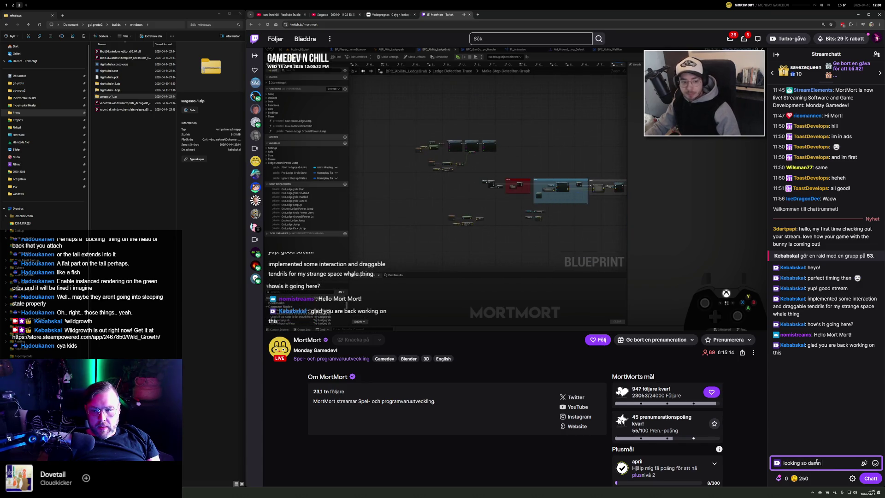
type("tight")
key("Return")
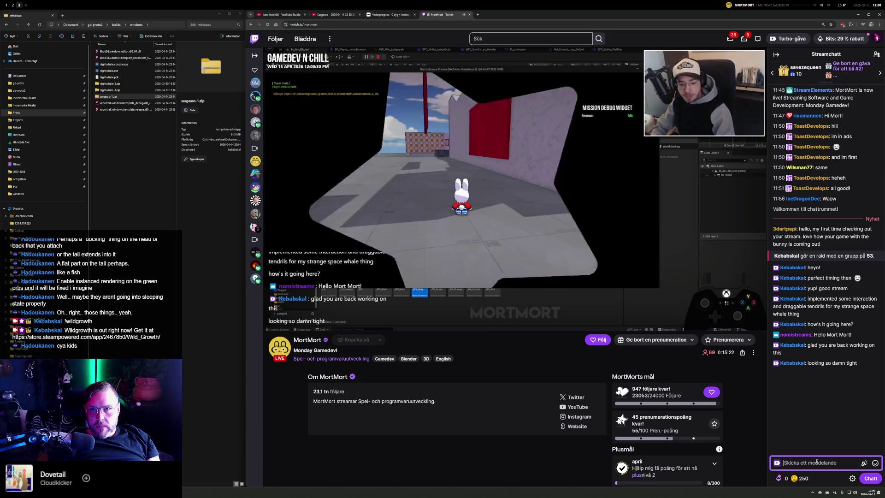
Step: Post the reply "oh, right. well that's a bummer i guess" in the Twitch chat
type("oh, right. well that's a bummer i guess")
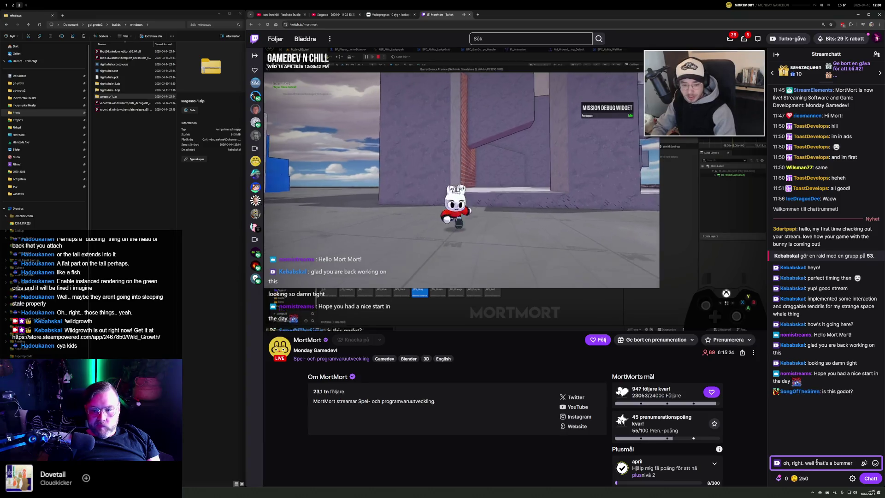
key("Return")
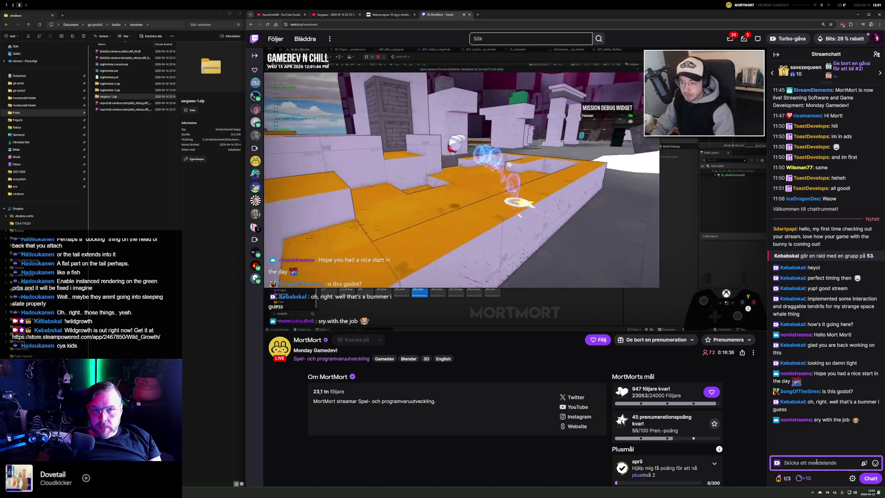
Step: Discard the unfinished drafts and send "whats the plan with this game?" to the stream chat
type("how much of the")
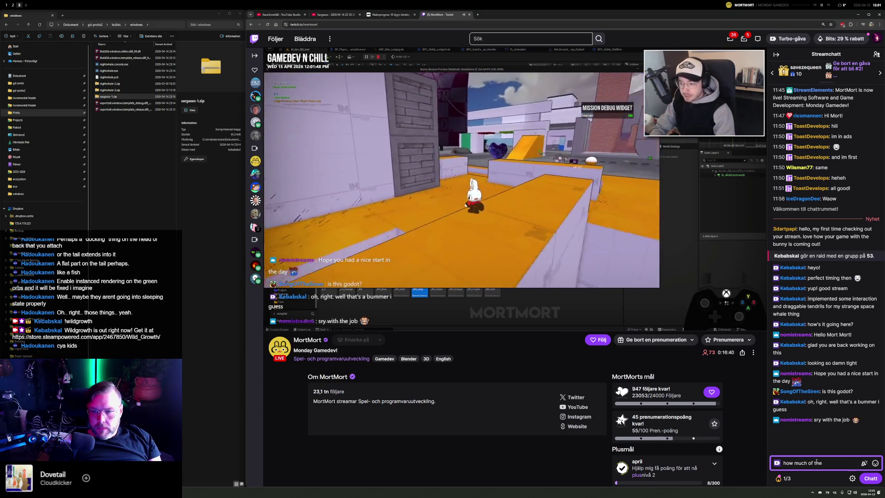
type(" anims are")
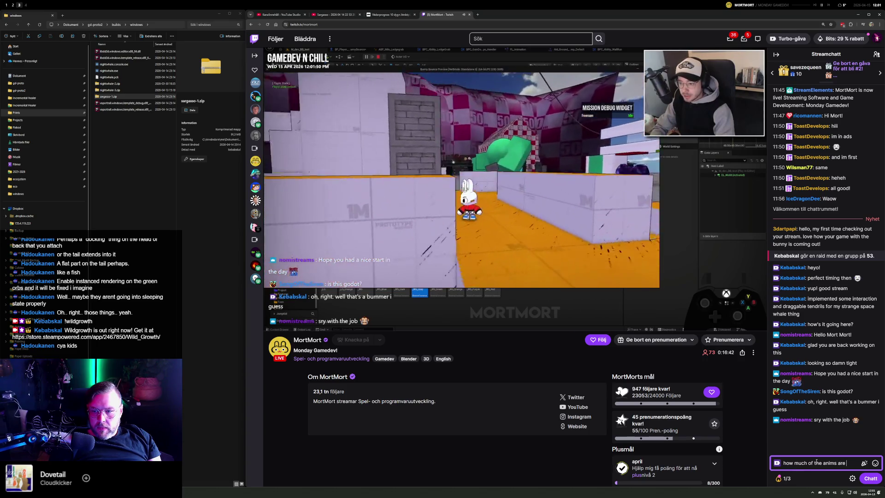
key("Return")
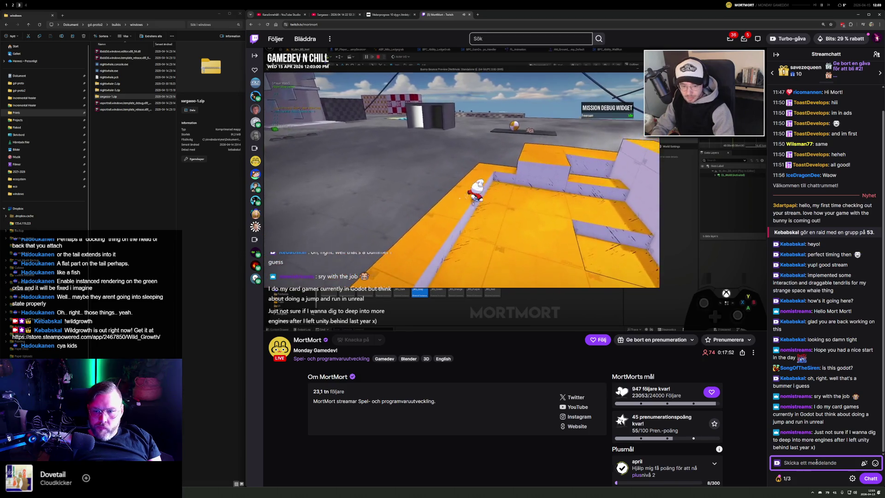
type("do you have a")
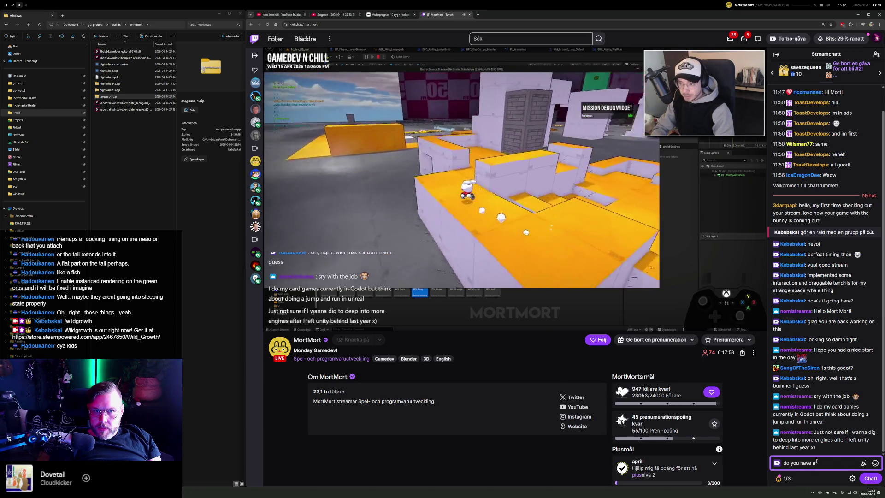
key("ctrl+a")
type("wha")
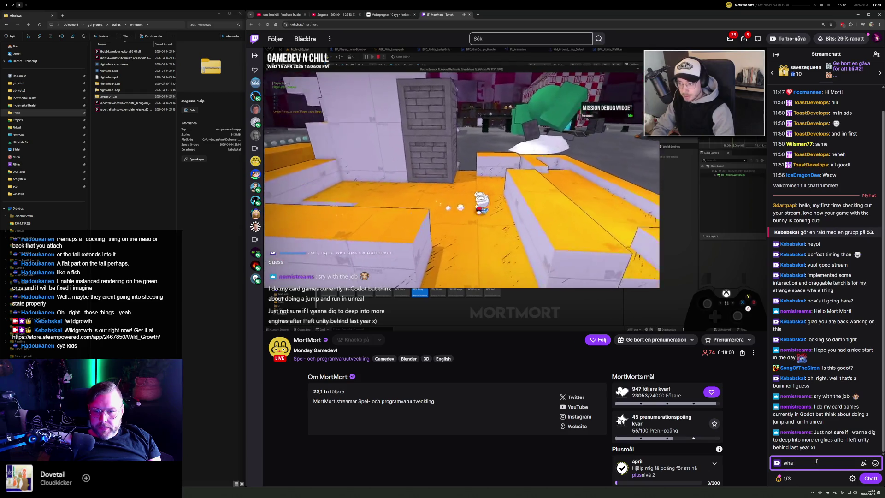
type("ts the plan with thi")
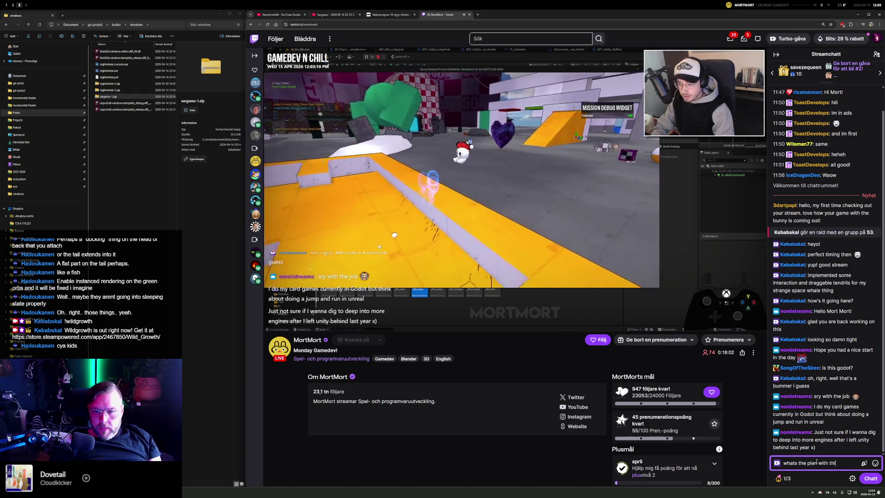
type("s game?")
key("Return")
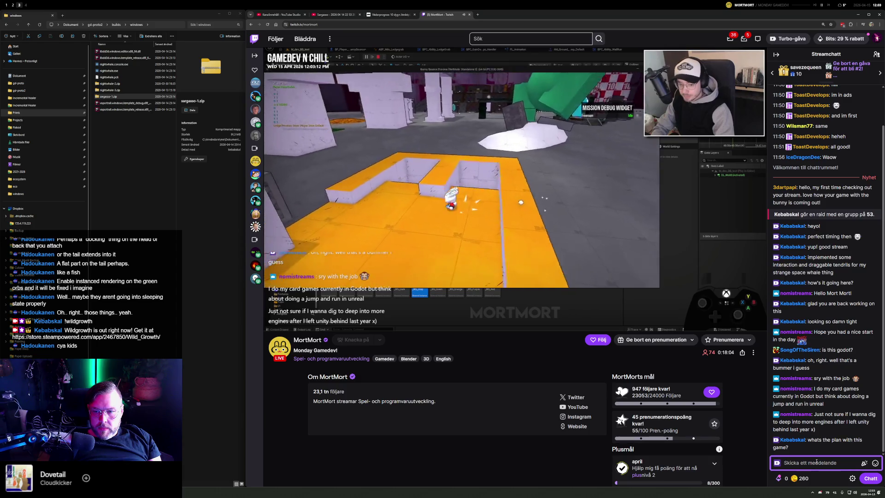